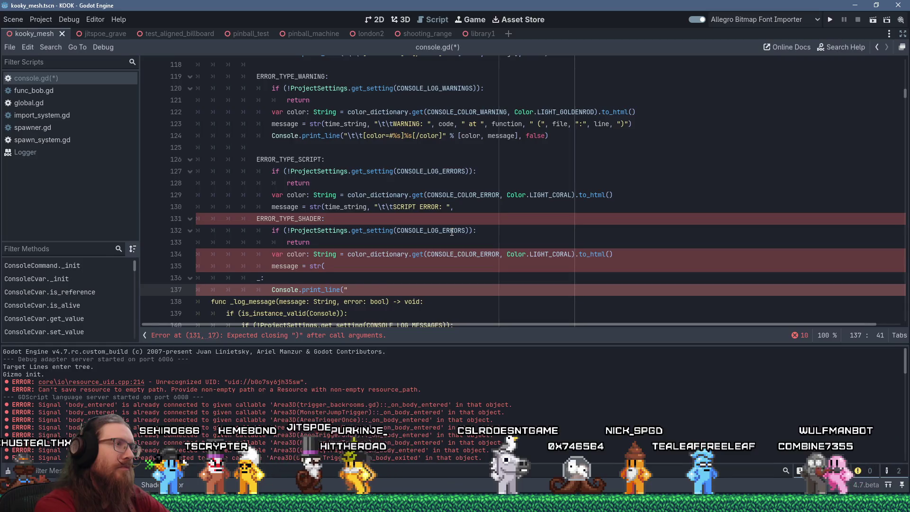
Step: Make the default match branch print "Unhandled error type: " with error_type, fixing the 'error' typo
text(Unhandled )
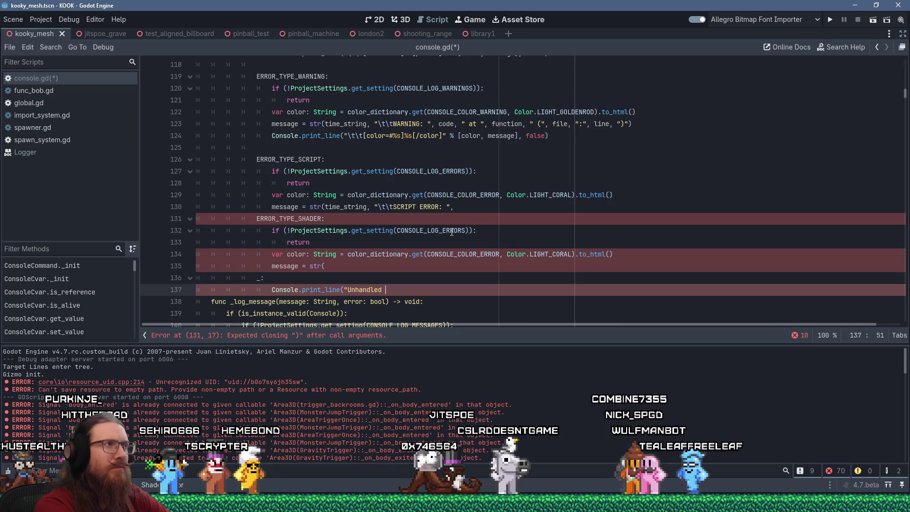
text(erorr)
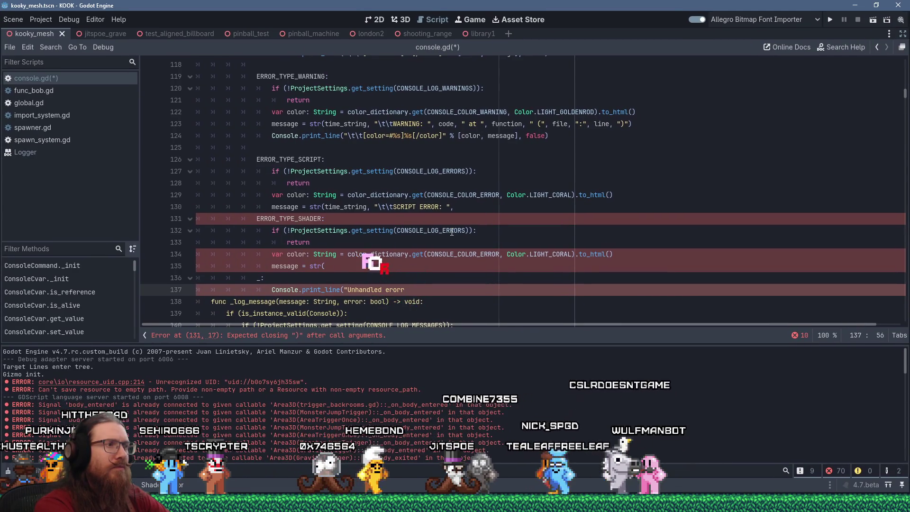
key(BackSpace)
key(BackSpace)
key(BackSpace)
text(ror type:)
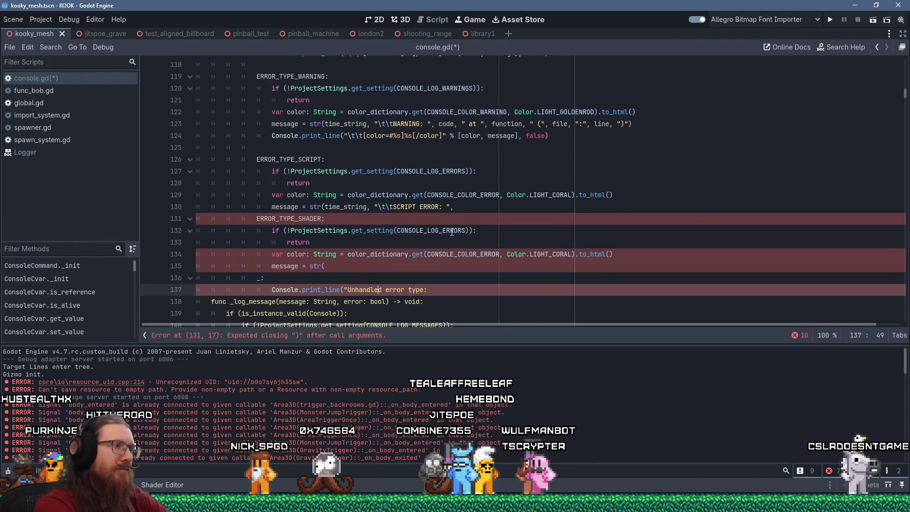
text(str()
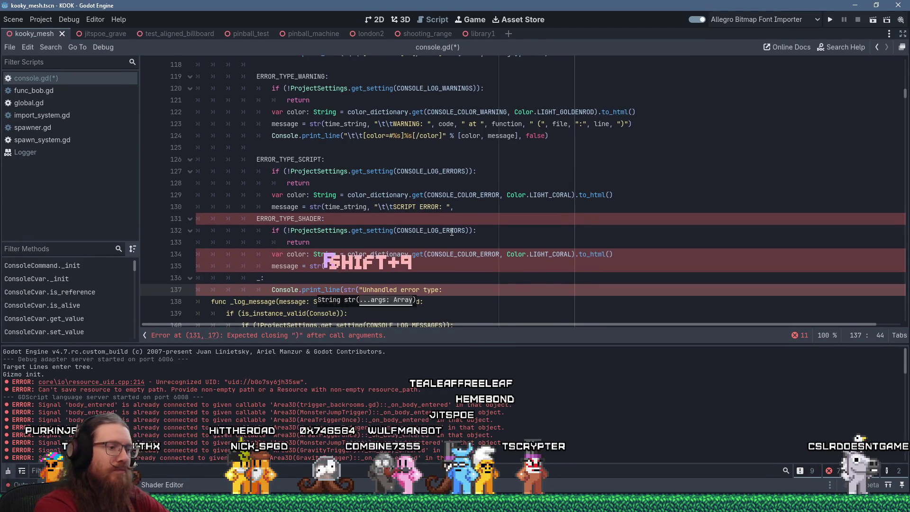
text(",)
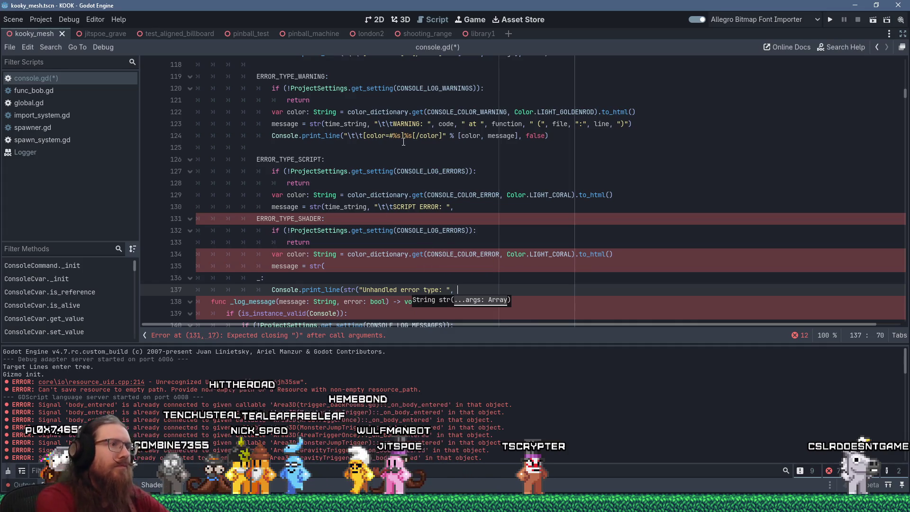
text(error_type)
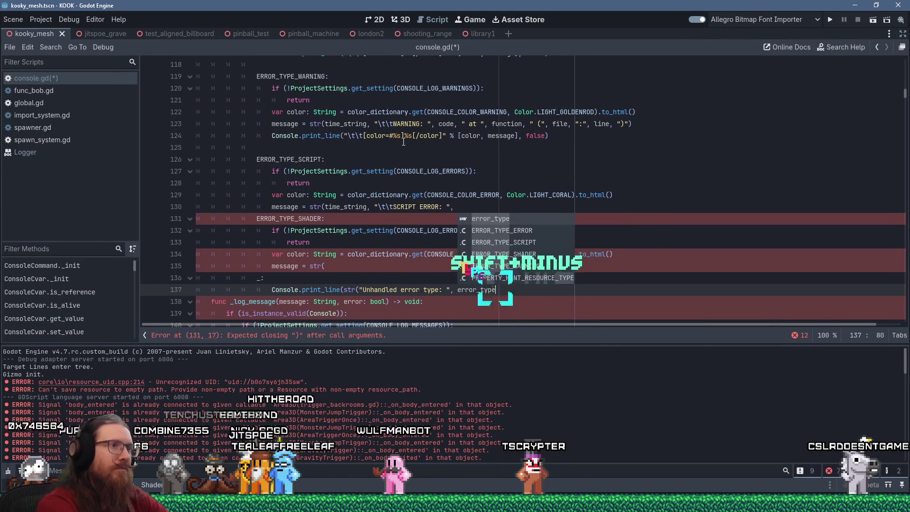
text())
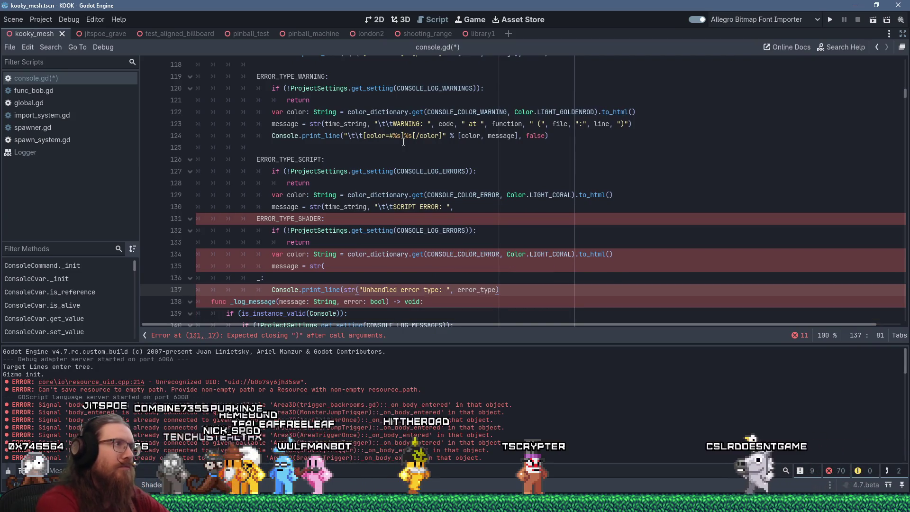
drag(336, 185, 197, 171)
key(ctrl+c)
Step: Copy the CONSOLE_LOG_ERRORS check into the fallback branch and remove its extra indentation
right_click(274, 176)
click(299, 241)
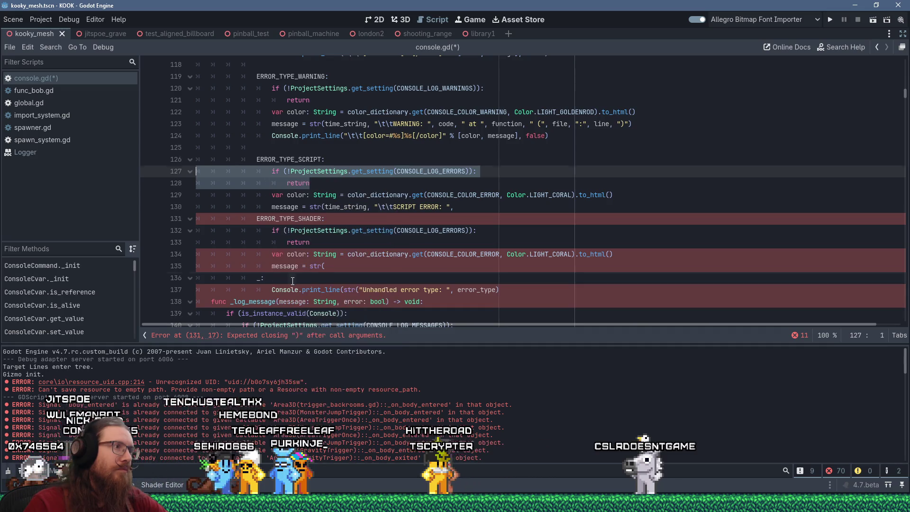
click(360, 278)
key(Return)
key(shift+Insert)
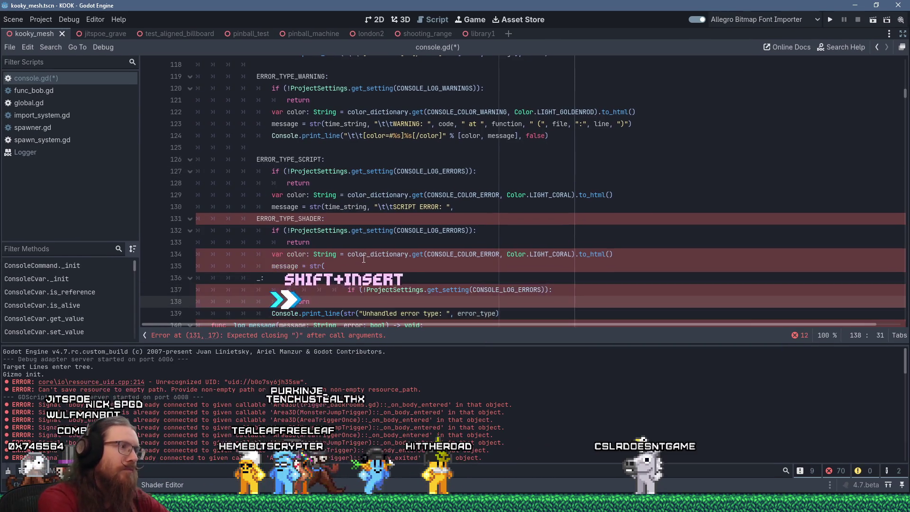
key(Up)
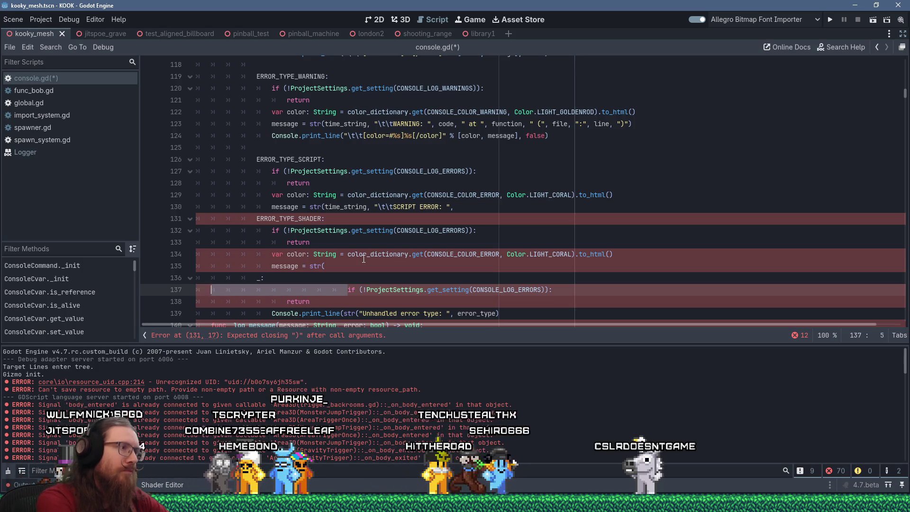
key(Delete)
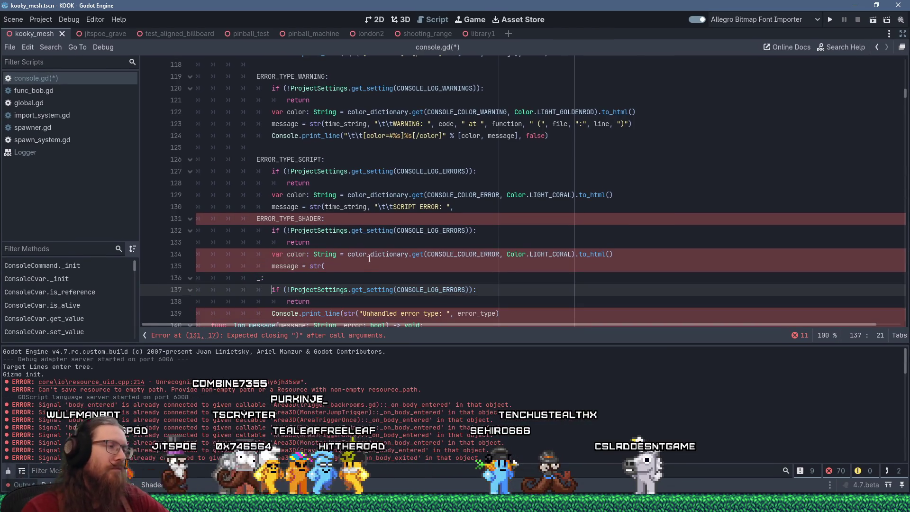
Step: Add the missing closing parenthesis to the fallback branch's print_line call
scroll(369, 258, down, 2)
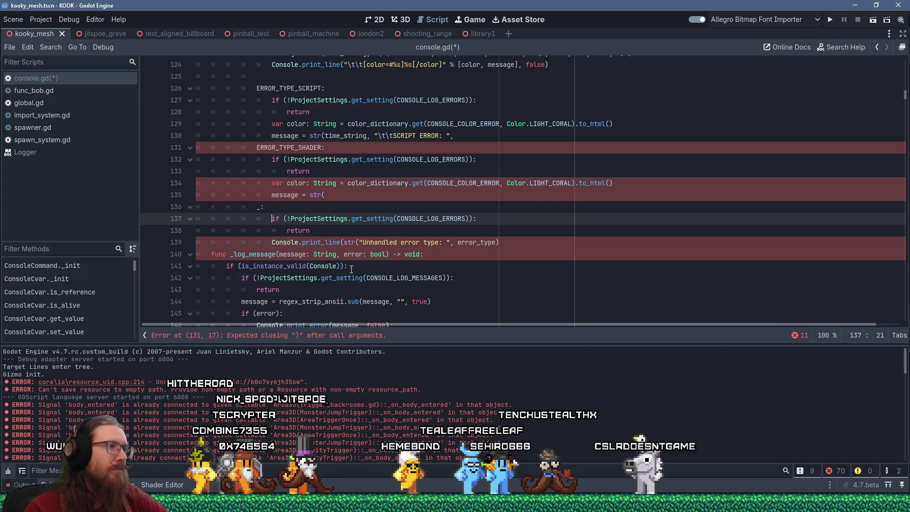
click(507, 241)
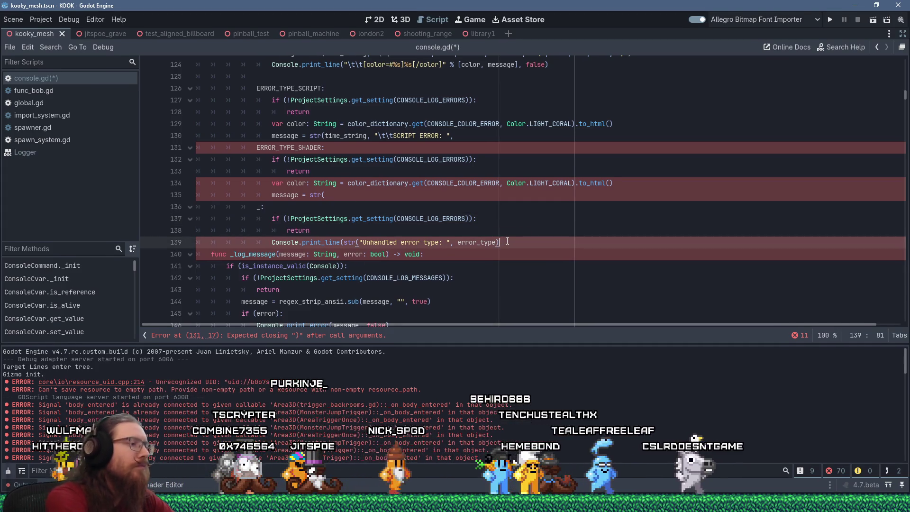
text())
scroll(370, 241, up, 2)
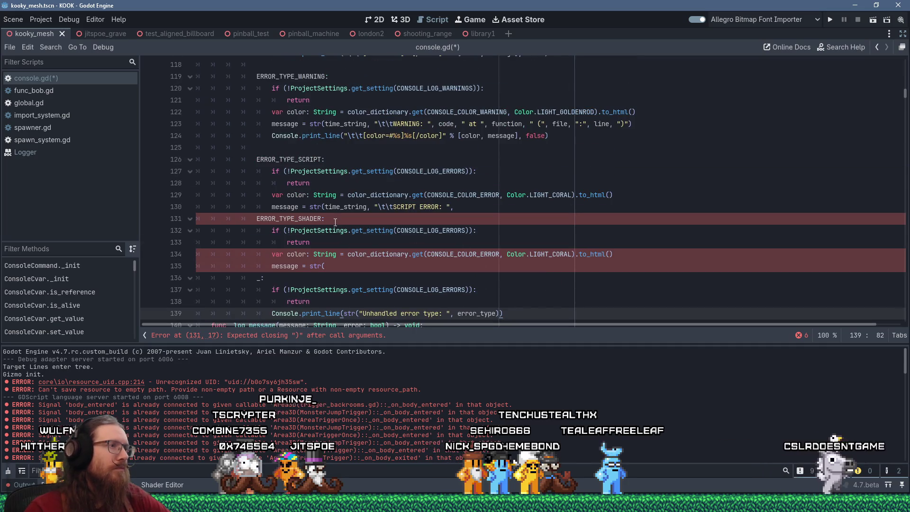
mouse_move(326, 253)
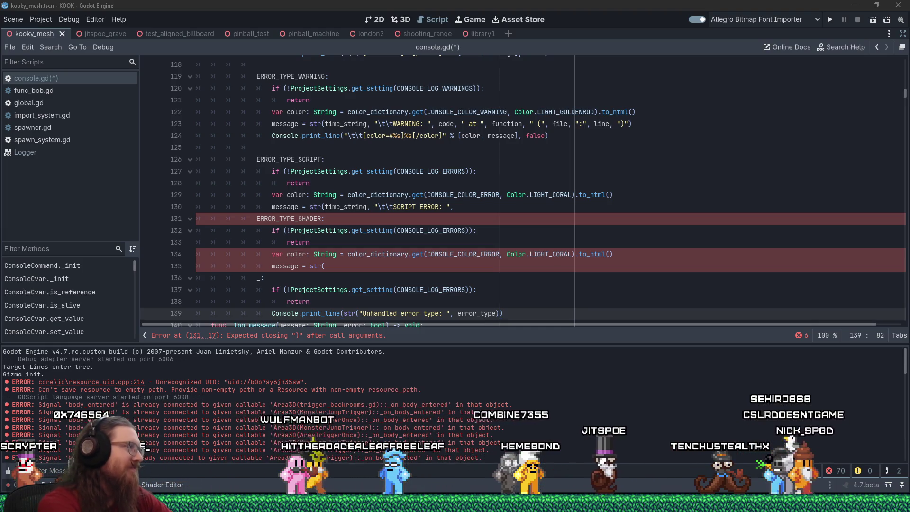
click(331, 226)
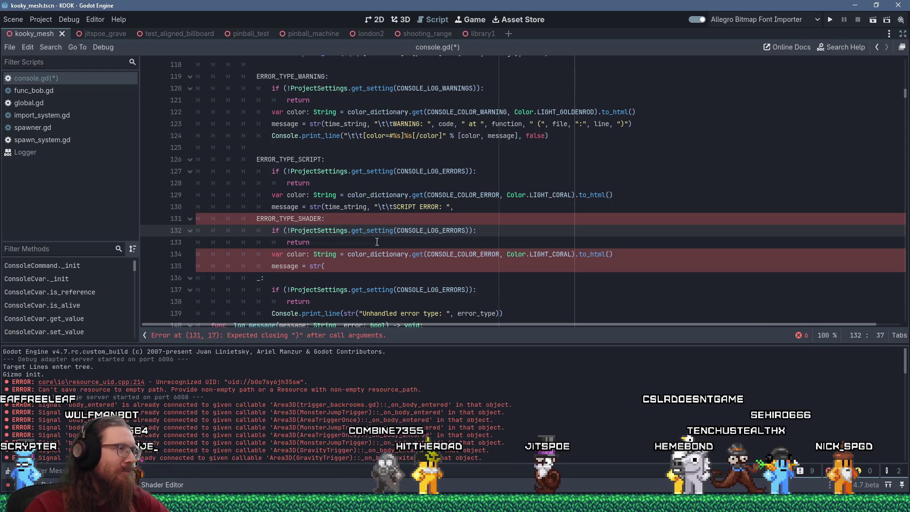
mouse_move(439, 122)
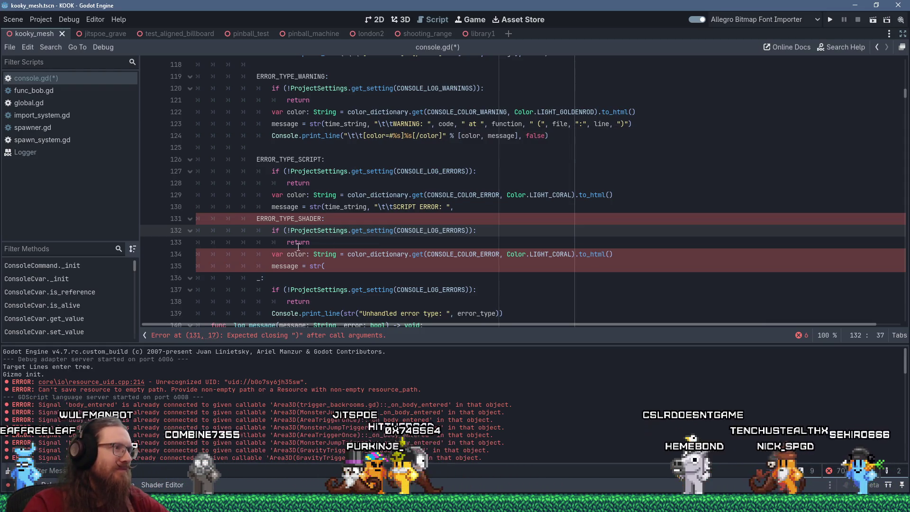
scroll(298, 246, down, 2)
scroll(373, 235, up, 1)
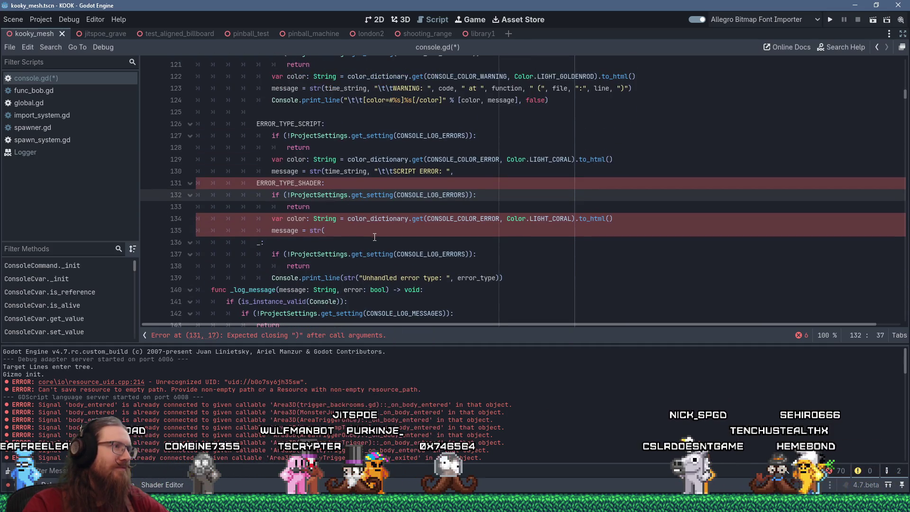
click(343, 229)
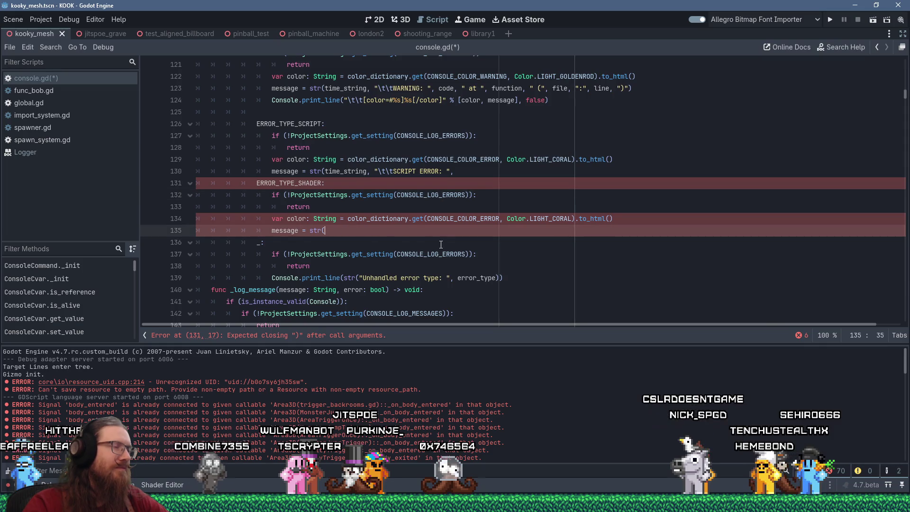
scroll(450, 246, up, 5)
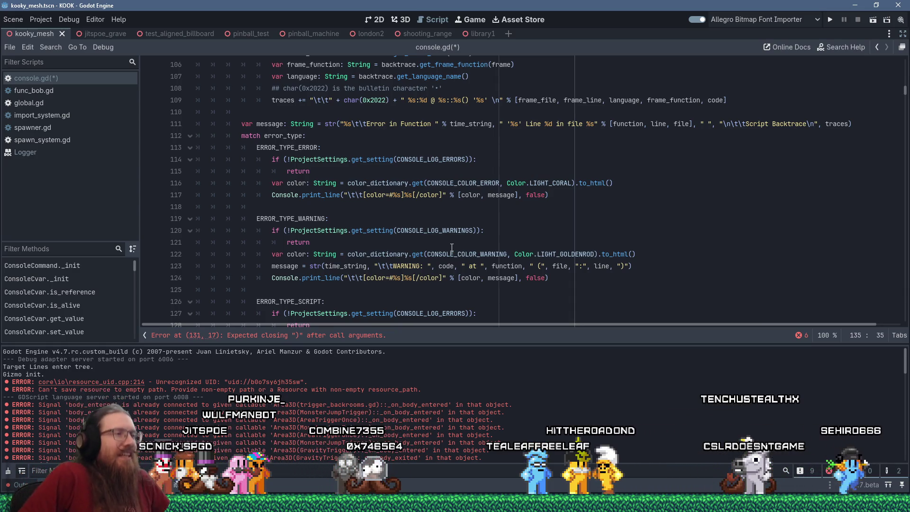
scroll(450, 237, down, 5)
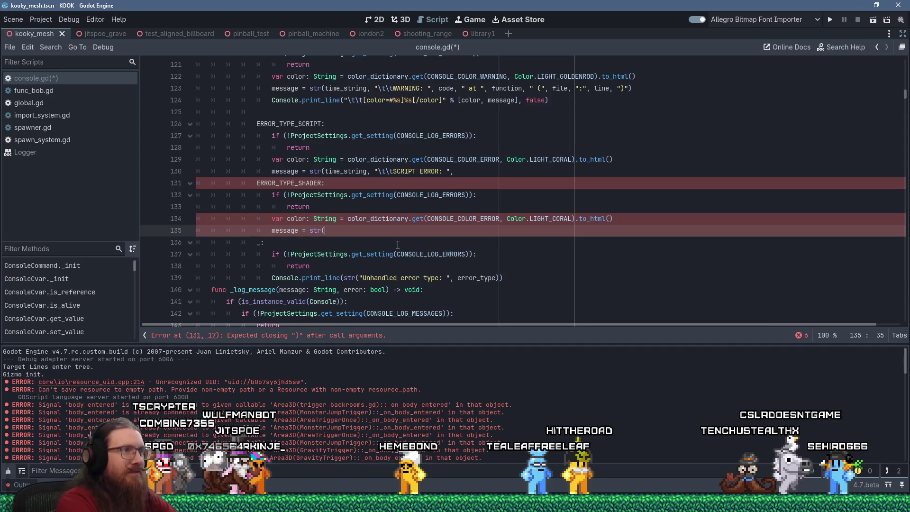
scroll(398, 244, up, 12)
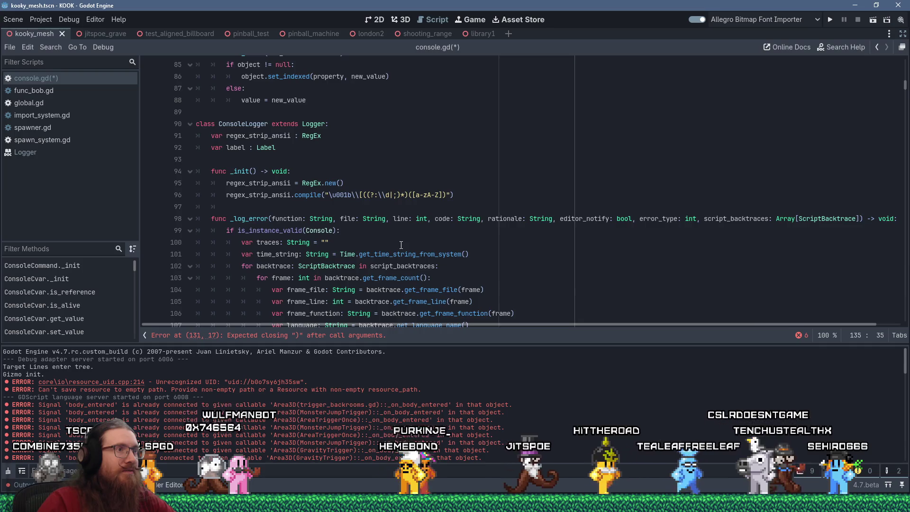
Step: Select 'rationale' in the _log_error signature and bring up the window switcher
scroll(401, 245, down, 6)
scroll(401, 245, up, 4)
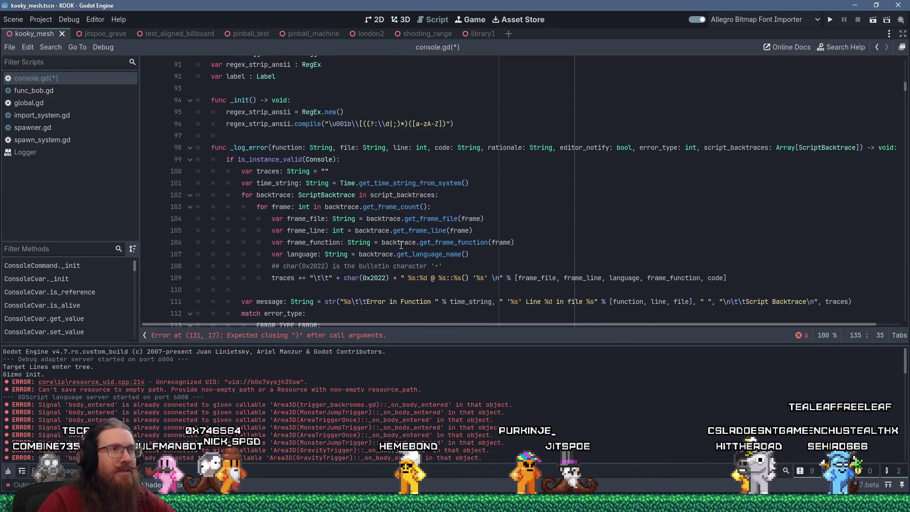
double_click(505, 148)
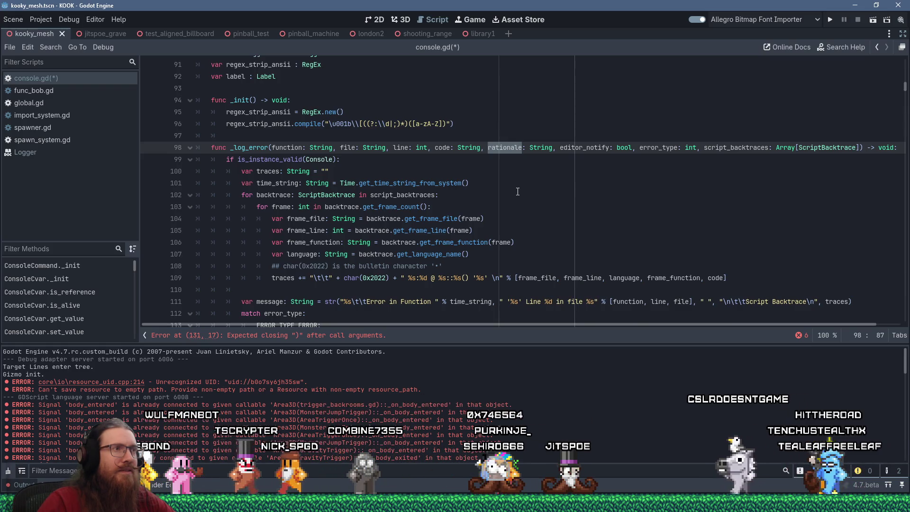
key(alt+Tab)
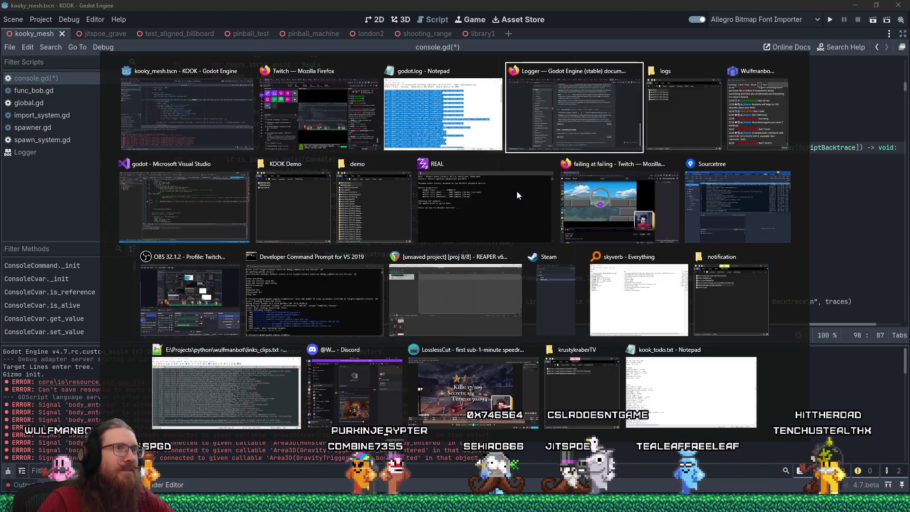
Step: Search the Firefox Logger docs page for 'rationale', cycling through every match, then switch back
key(alt+Tab)
key(alt+Tab)
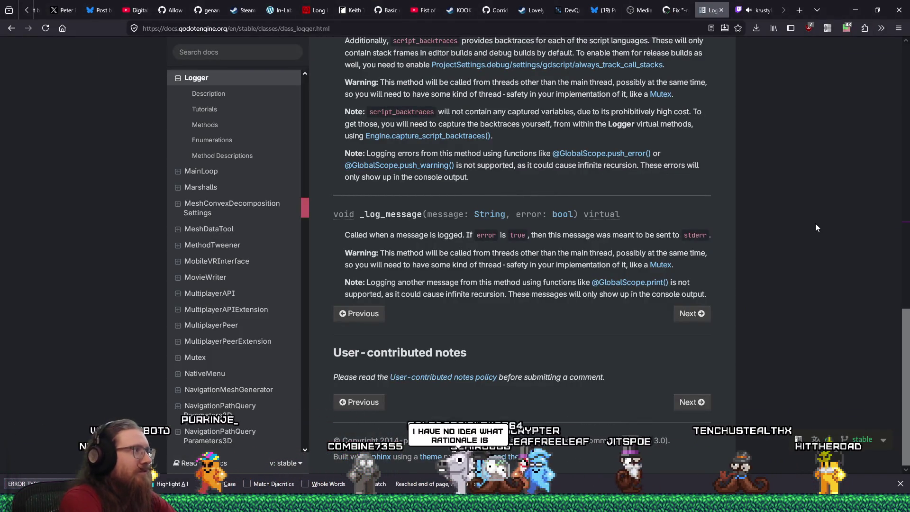
key(ctrl+f)
text(rationale)
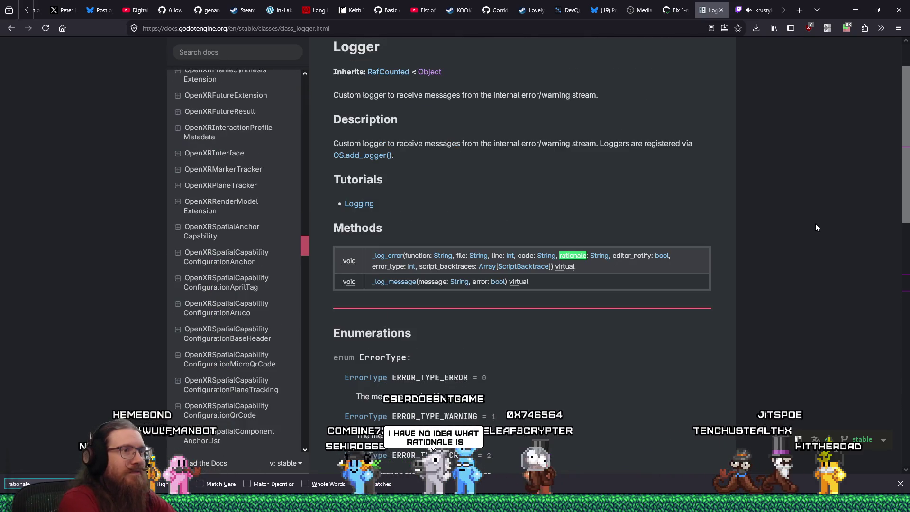
key(Return)
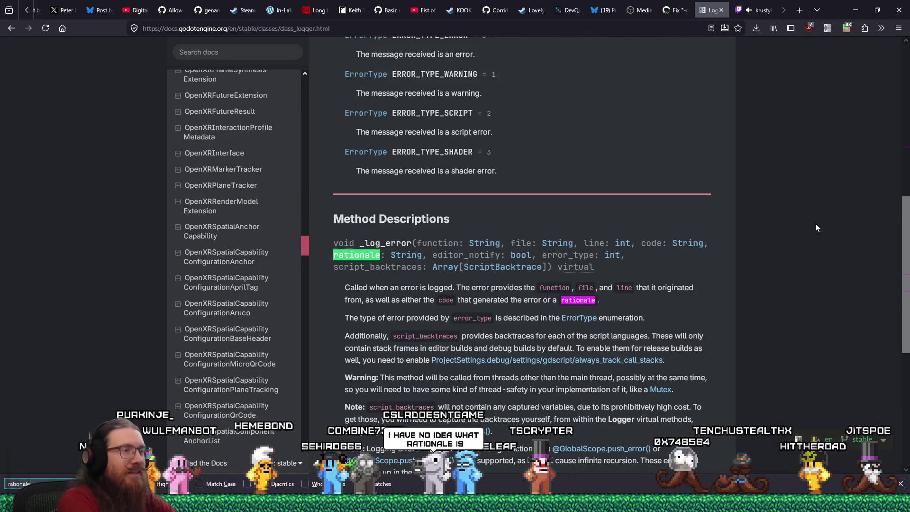
key(Return)
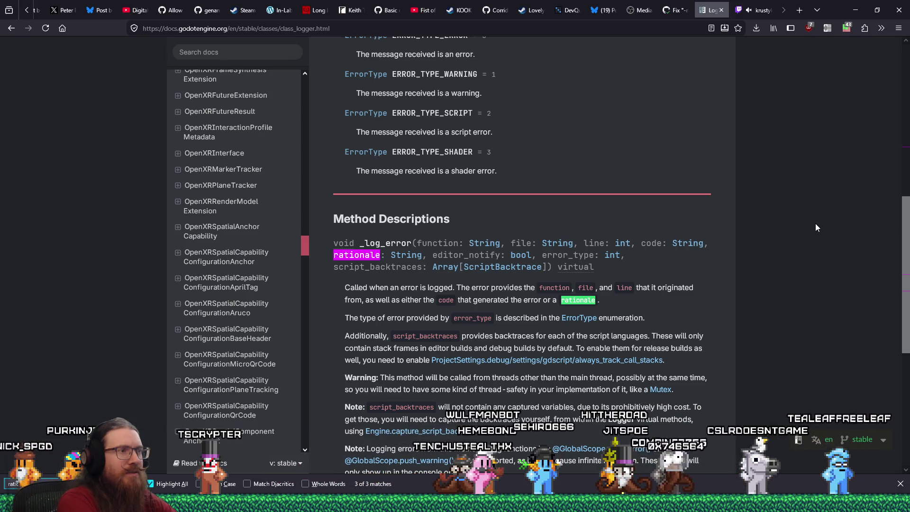
key(Return)
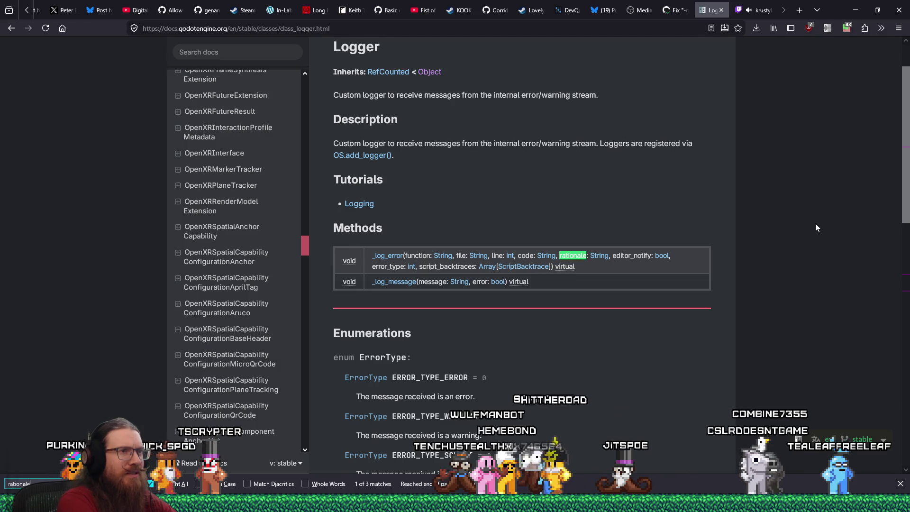
key(Return)
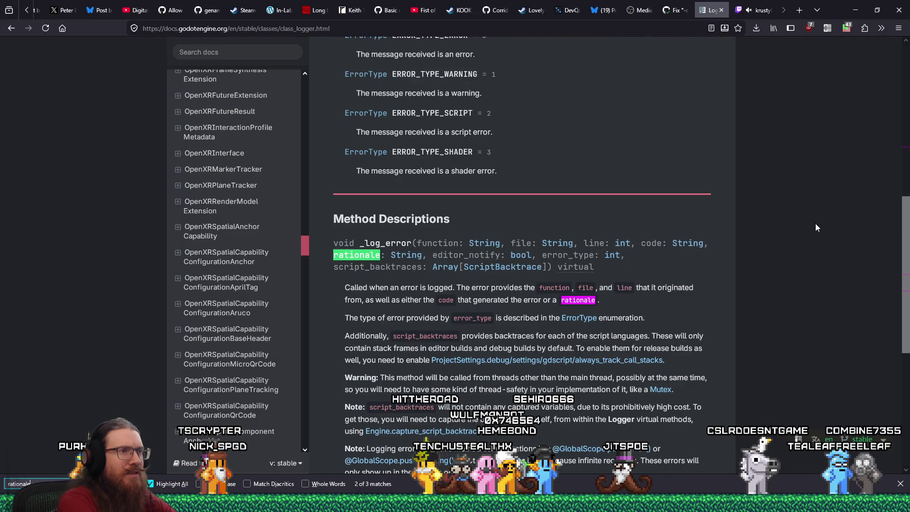
key(Return)
key(Return)
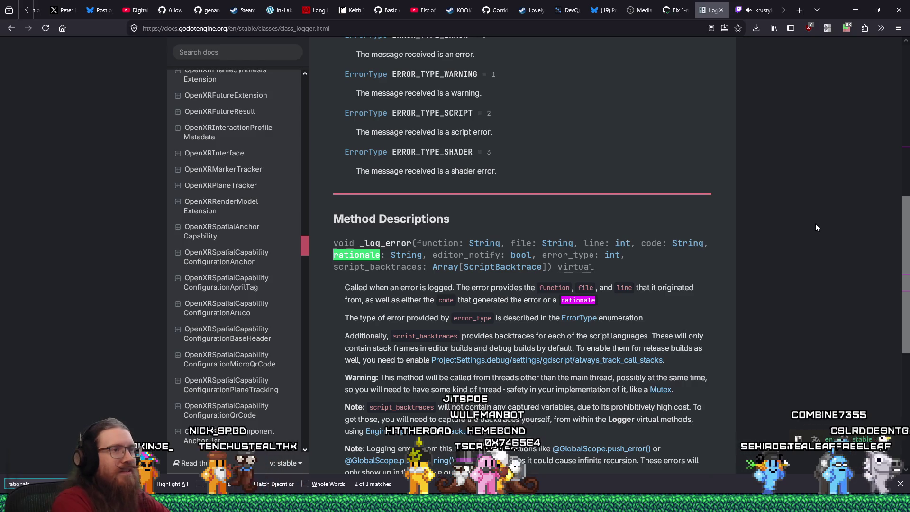
key(alt+Tab)
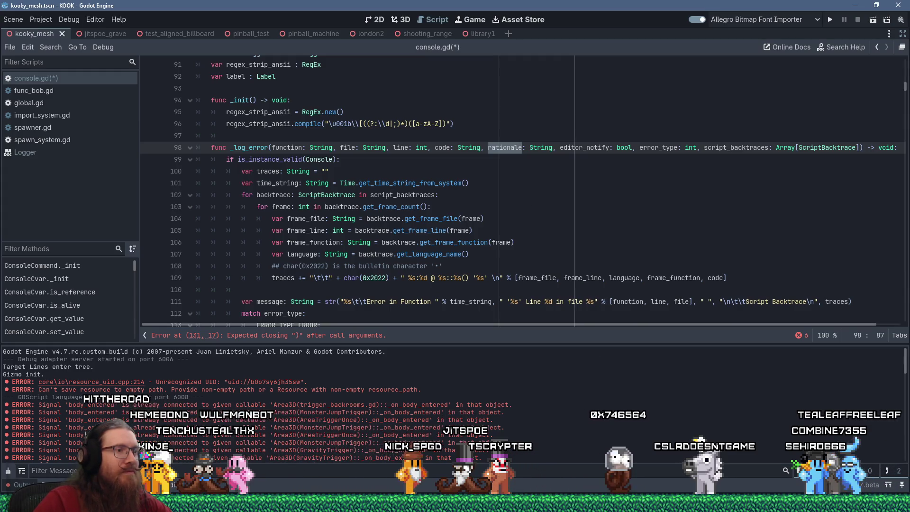
key(alt+Tab)
Step: Find all 'rationale' matches across the entire Visual Studio solution, then return to Godot
click(383, 21)
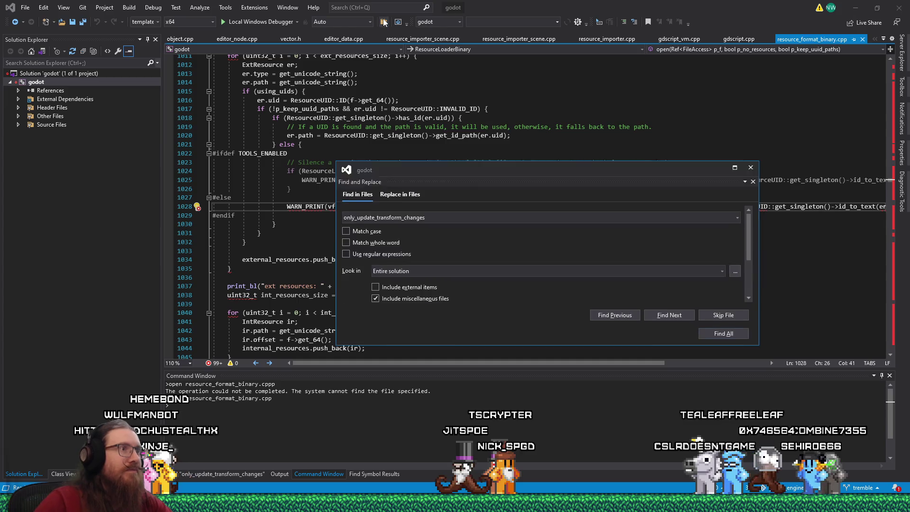
text(le)
key(Return)
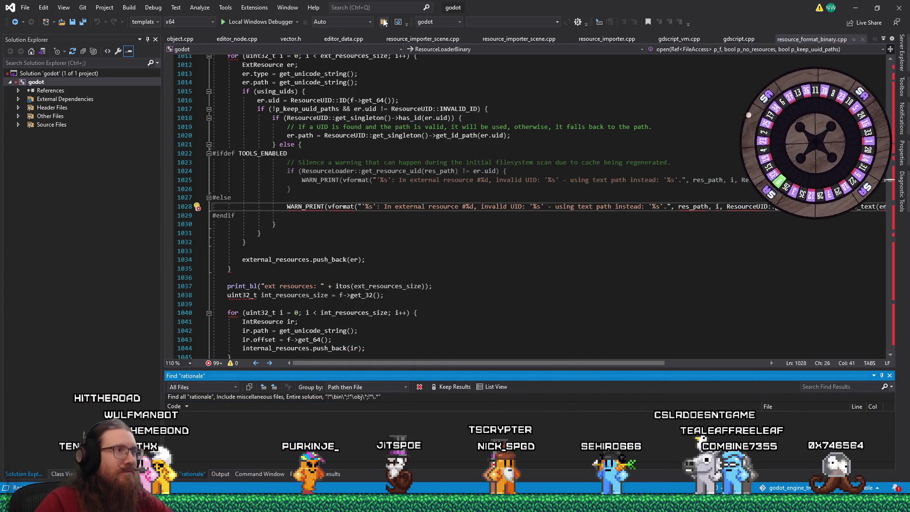
key(alt+Tab)
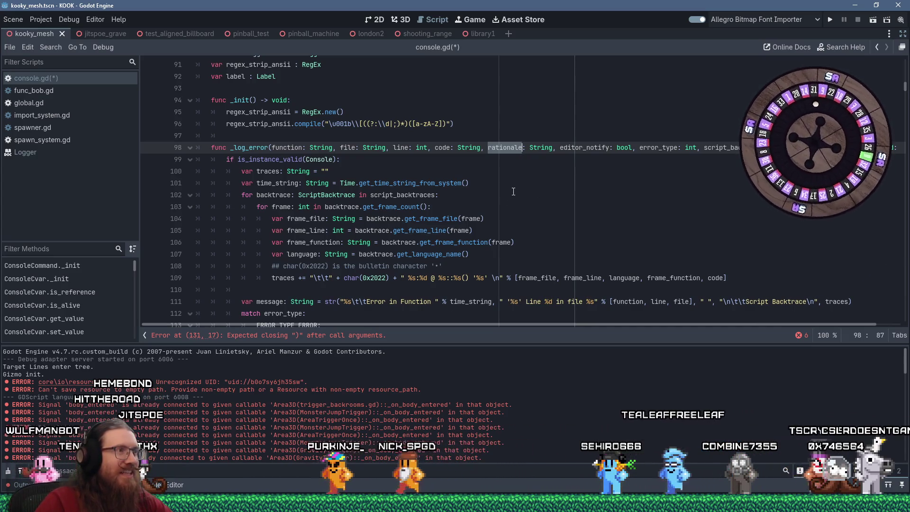
scroll(513, 192, down, 2)
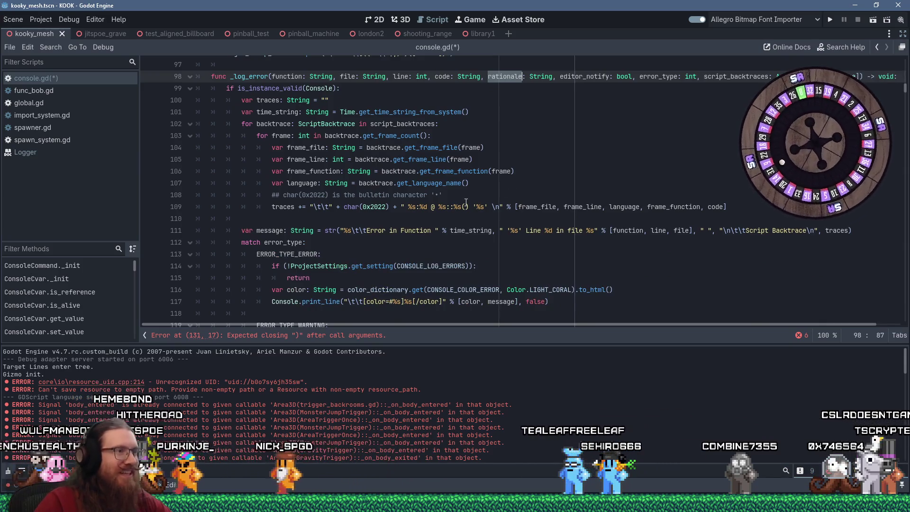
scroll(466, 200, down, 6)
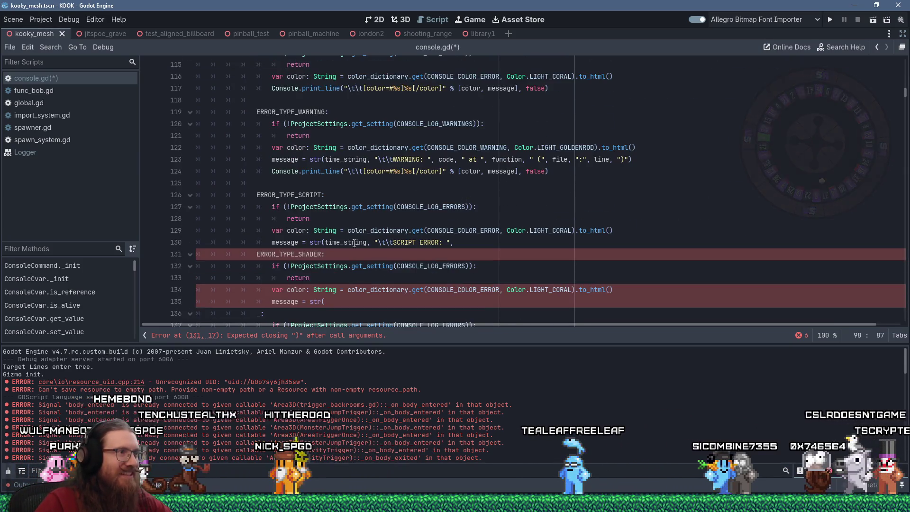
click(368, 258)
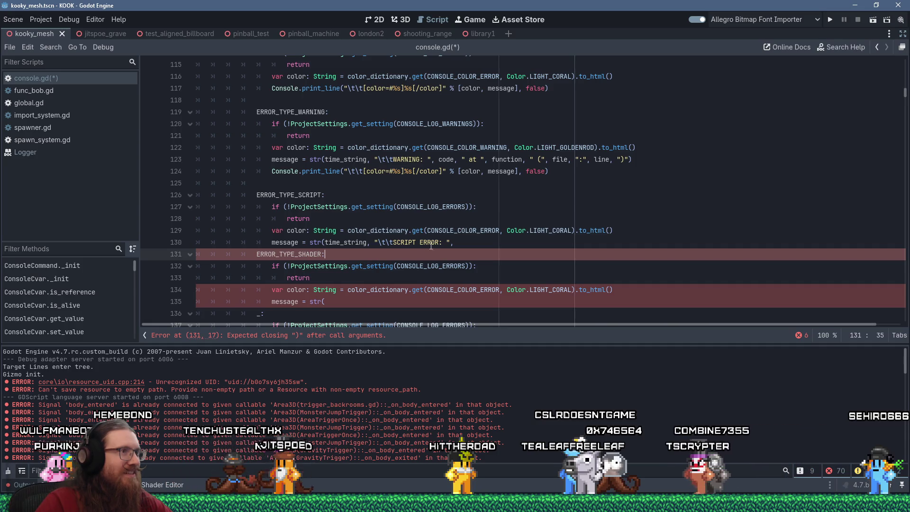
click(466, 242)
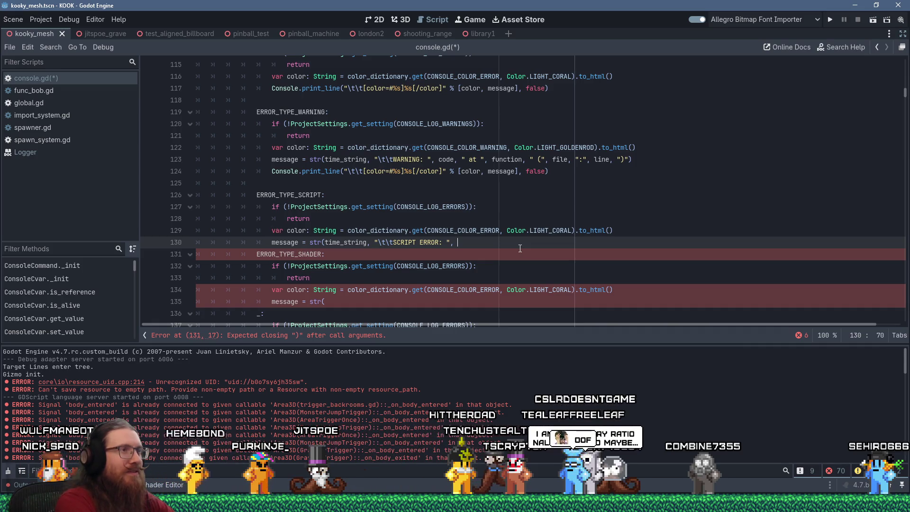
Step: Add code plus the warning's ' at ', function, file, line arguments to the SCRIPT ERROR message
text(code,)
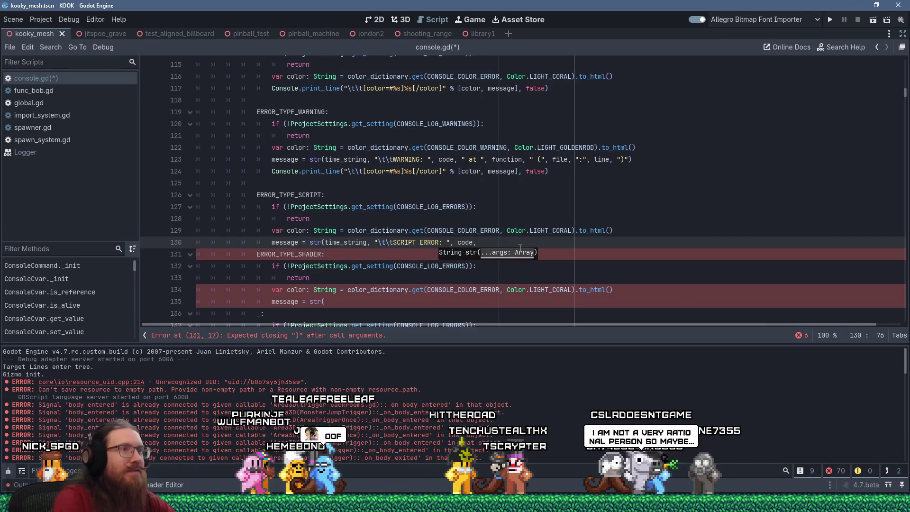
click(462, 157)
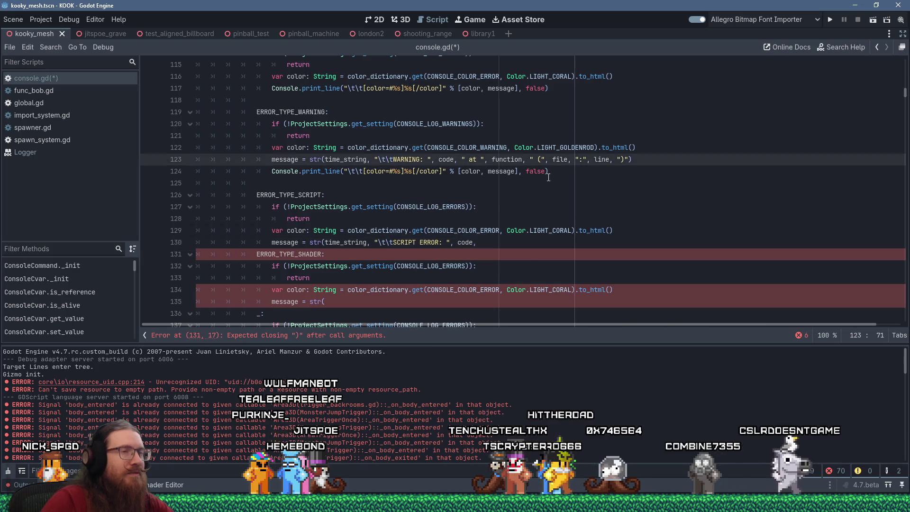
key(shift+End)
key(ctrl+c)
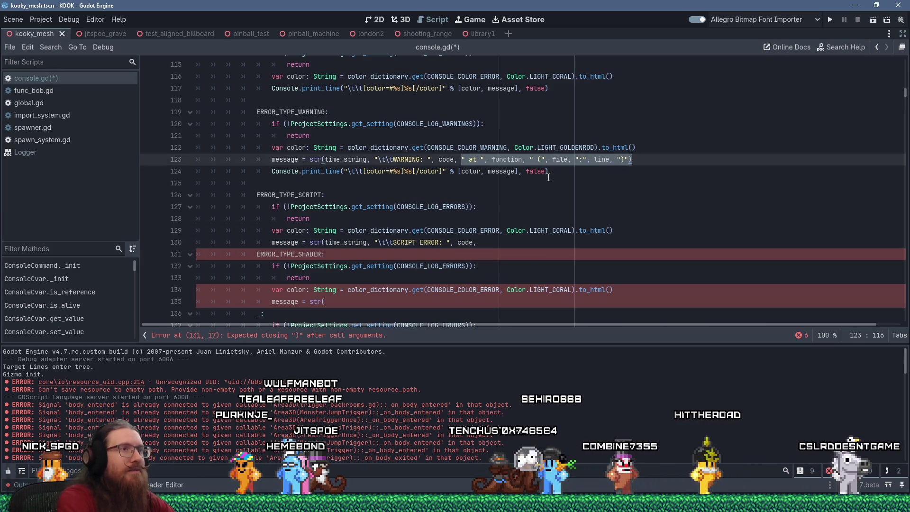
click(498, 242)
key(shift+Insert)
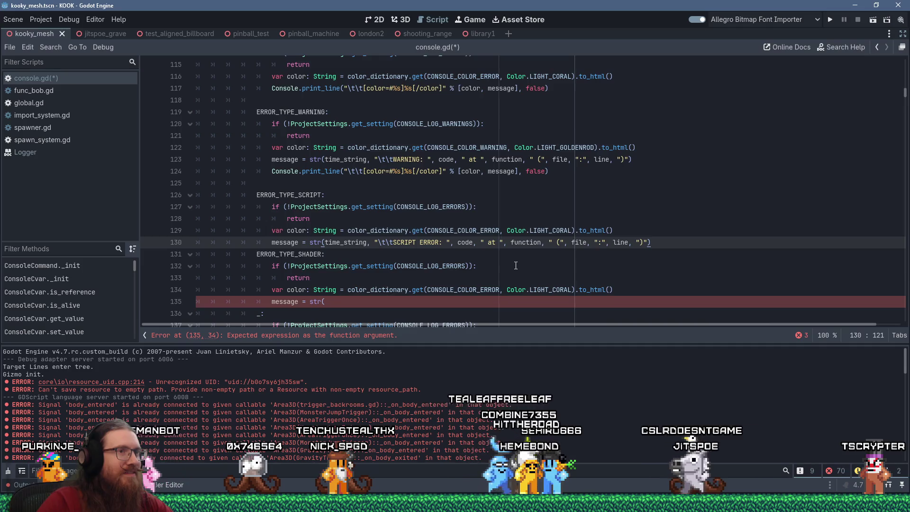
scroll(516, 265, up, 4)
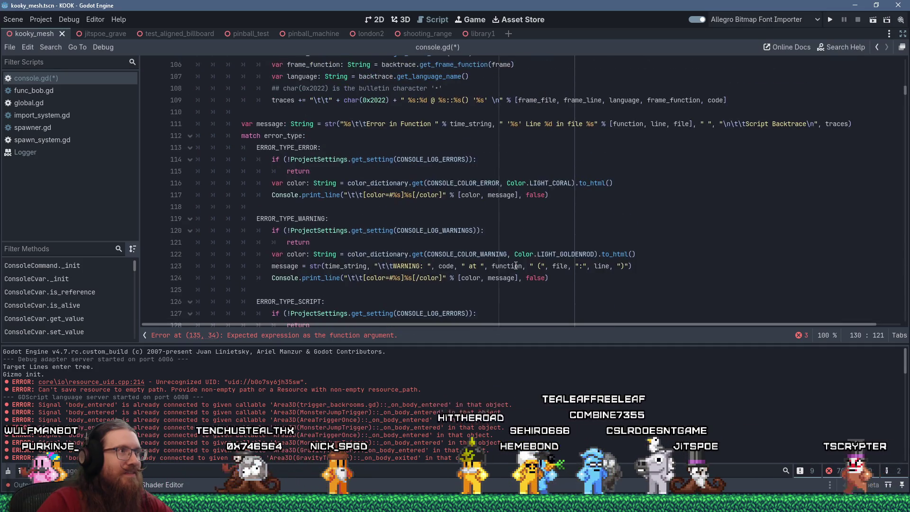
scroll(515, 266, up, 1)
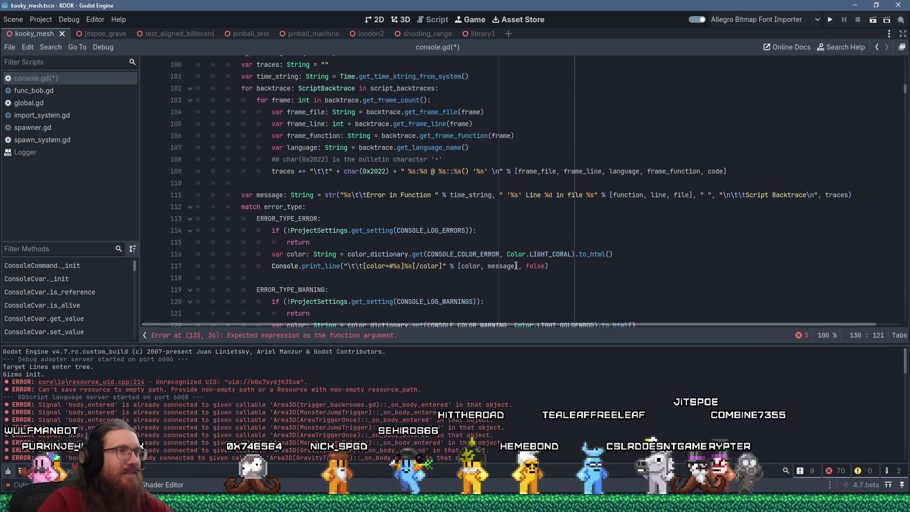
scroll(515, 265, down, 4)
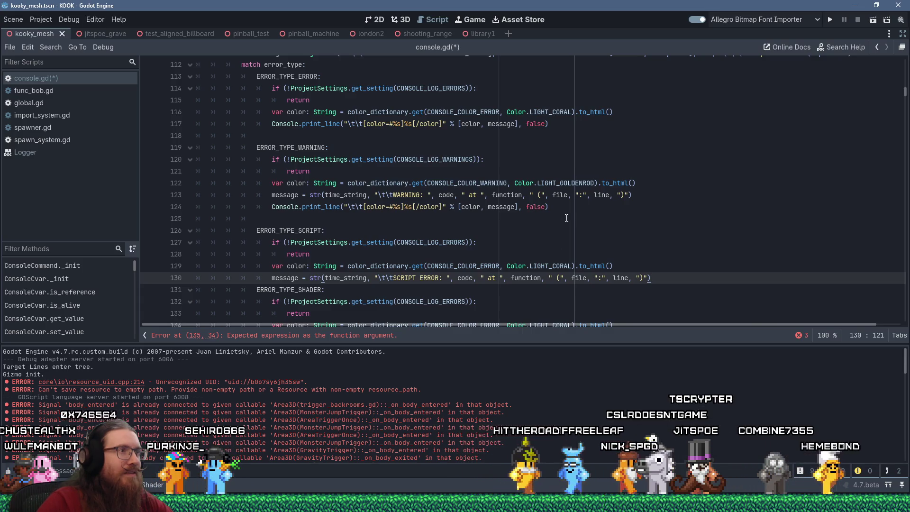
click(629, 195)
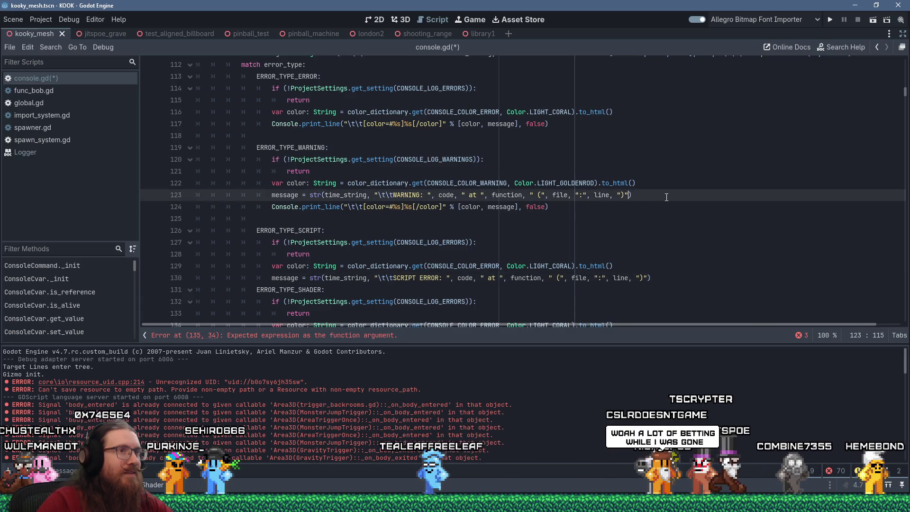
Step: End the warning message's final string with \n and append traces as the last str() argument
text(,)
scroll(682, 217, up, 4)
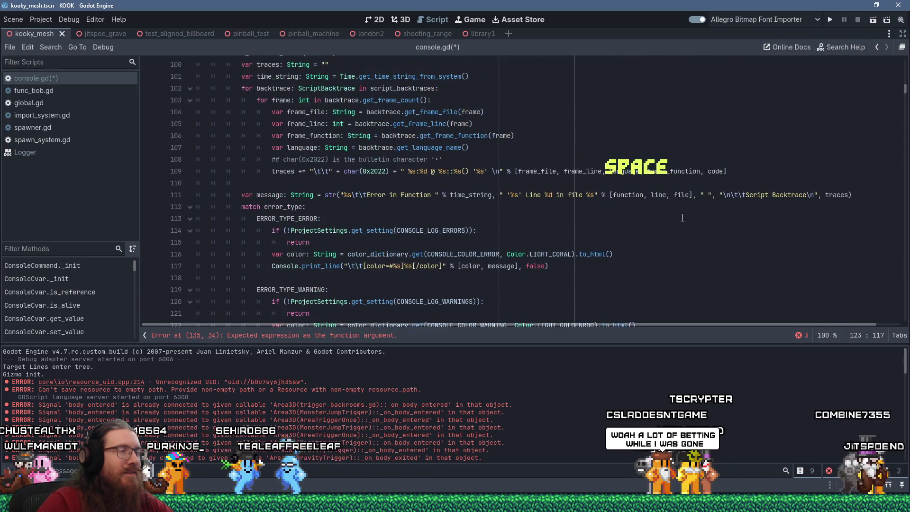
scroll(668, 222, down, 2)
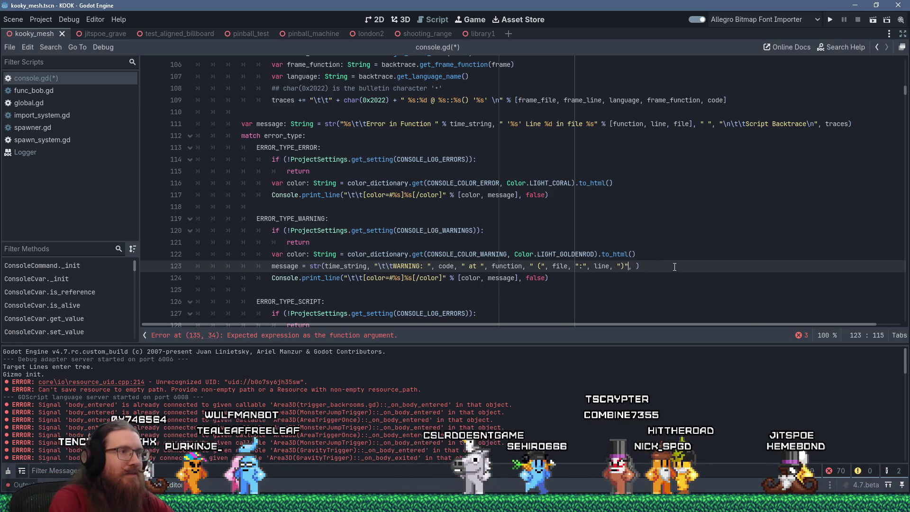
text(\n", )
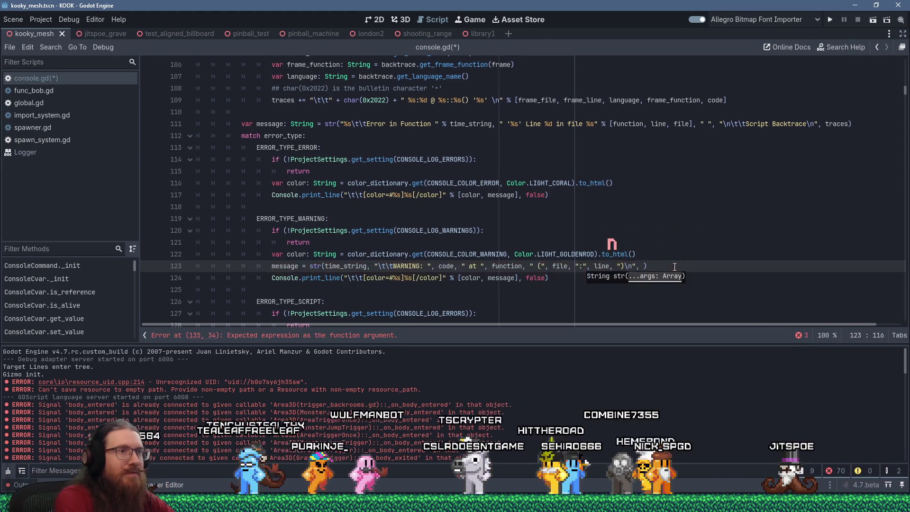
text(traces)
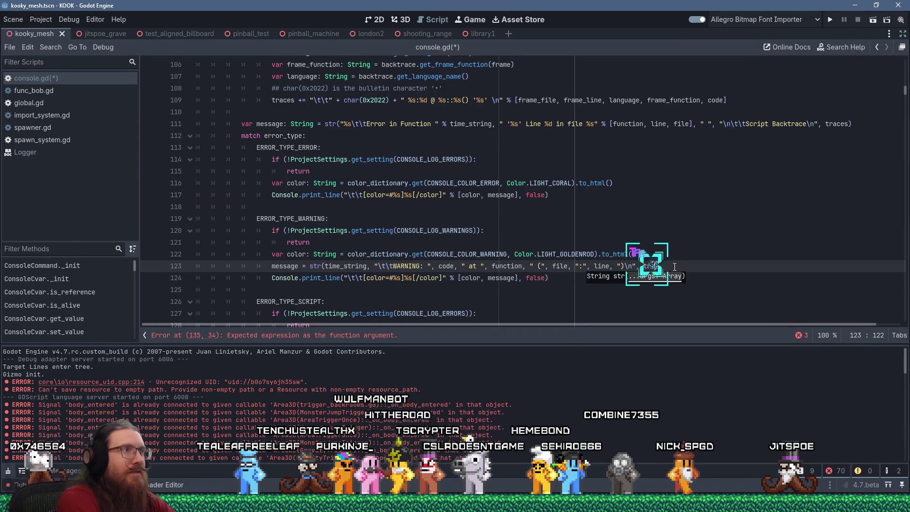
click(559, 218)
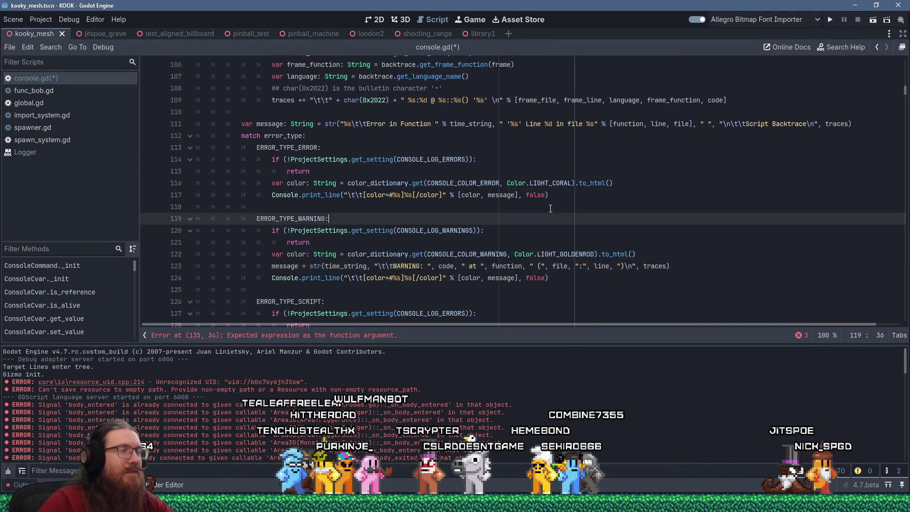
Step: Review the code and select the backtrace-building loop on lines 103–109
scroll(550, 208, up, 2)
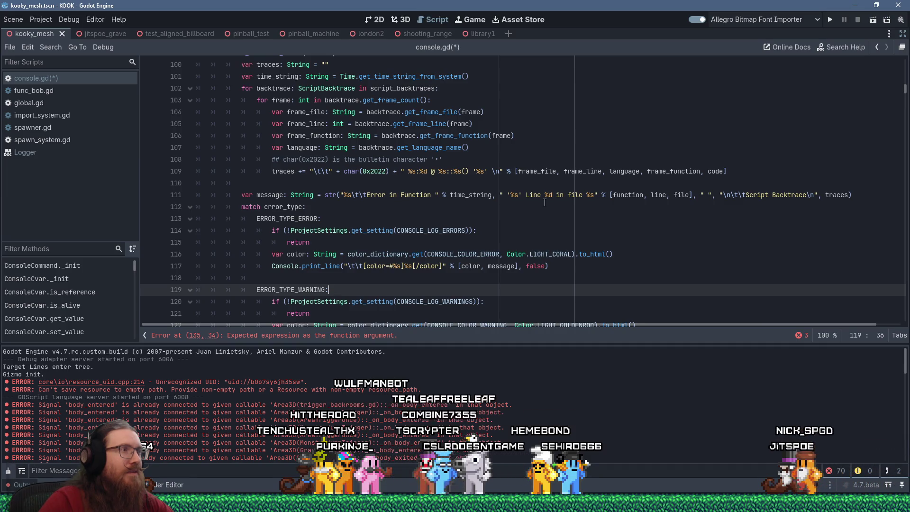
scroll(544, 202, up, 1)
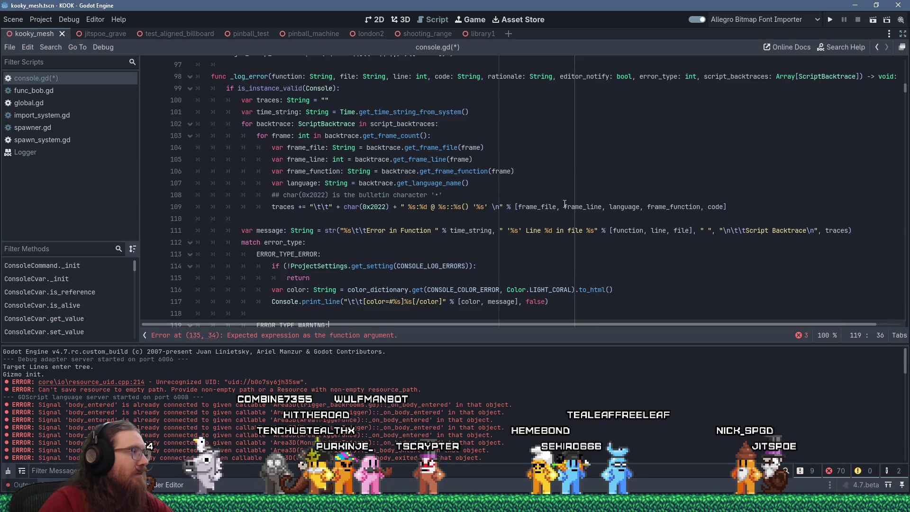
scroll(582, 208, down, 5)
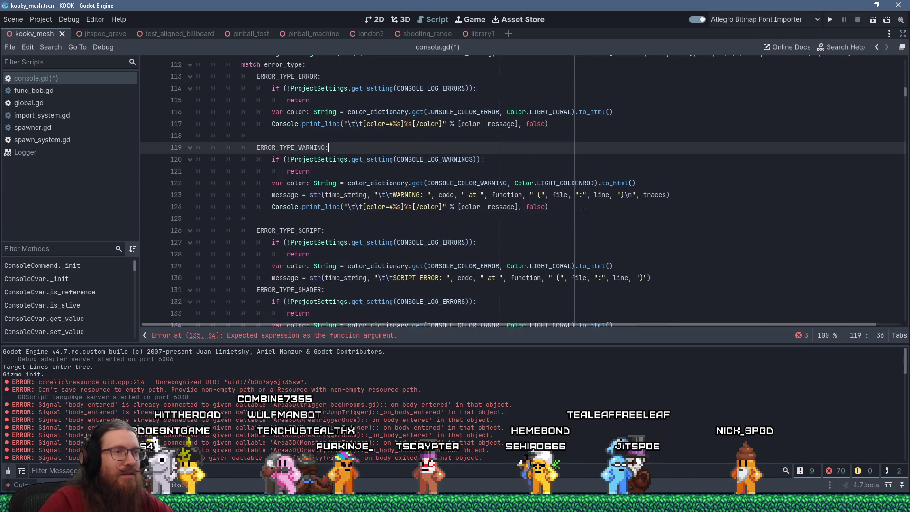
scroll(583, 211, up, 4)
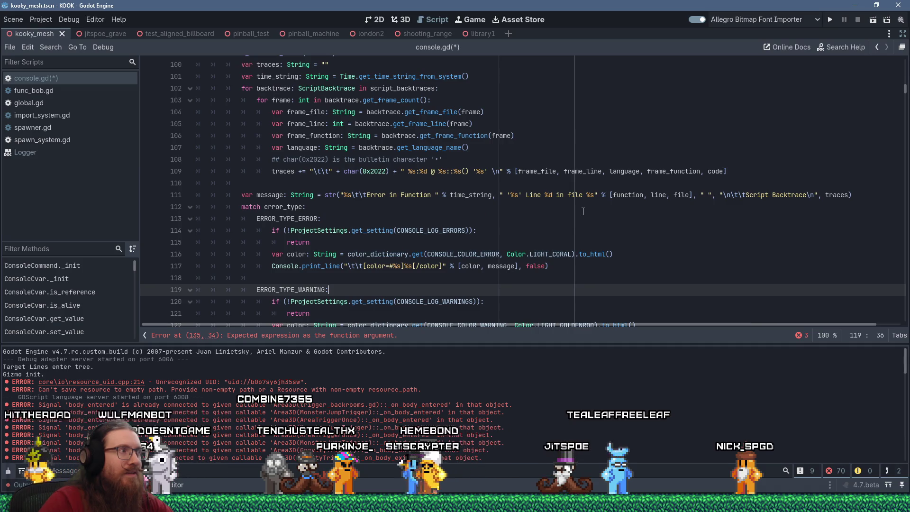
scroll(583, 211, up, 2)
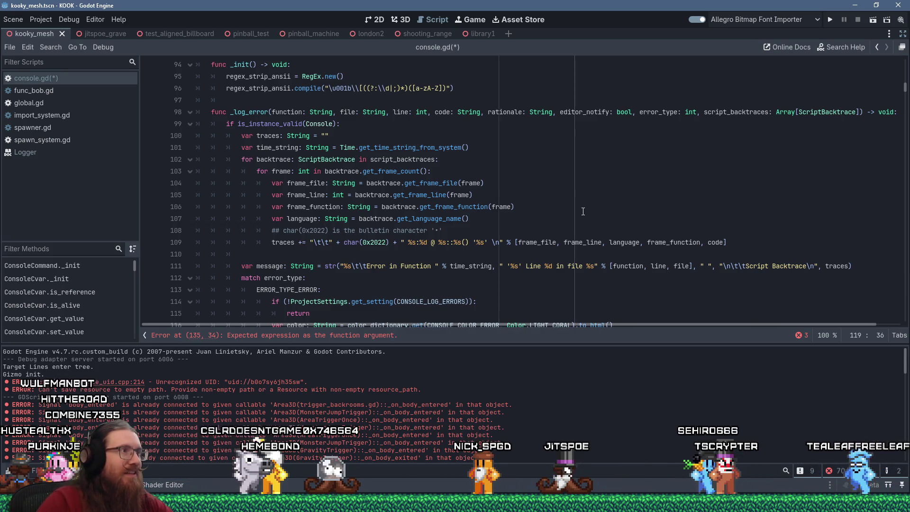
scroll(546, 204, up, 1)
scroll(471, 182, down, 2)
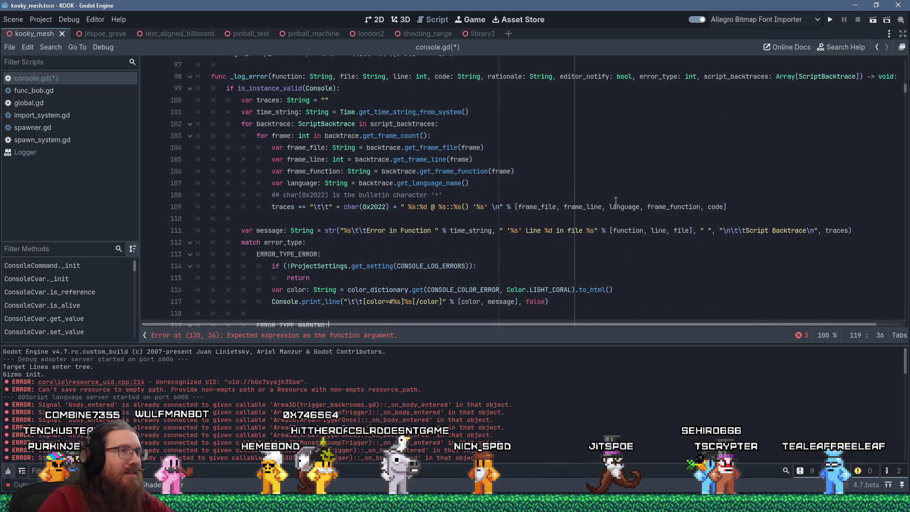
mouse_move(755, 212)
mouse_down()
mouse_move(227, 152)
mouse_move(228, 137)
mouse_move(211, 148)
mouse_move(218, 125)
mouse_move(186, 103)
mouse_up()
key(ctrl+c)
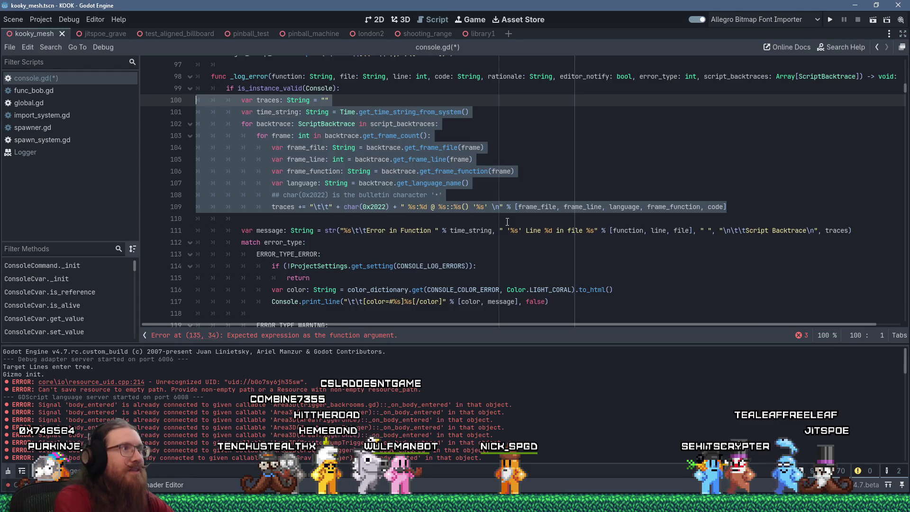
Step: Cut the trace-building lines out of _log_error and remove the leftover empty line
key(shift+Delete)
key(Delete)
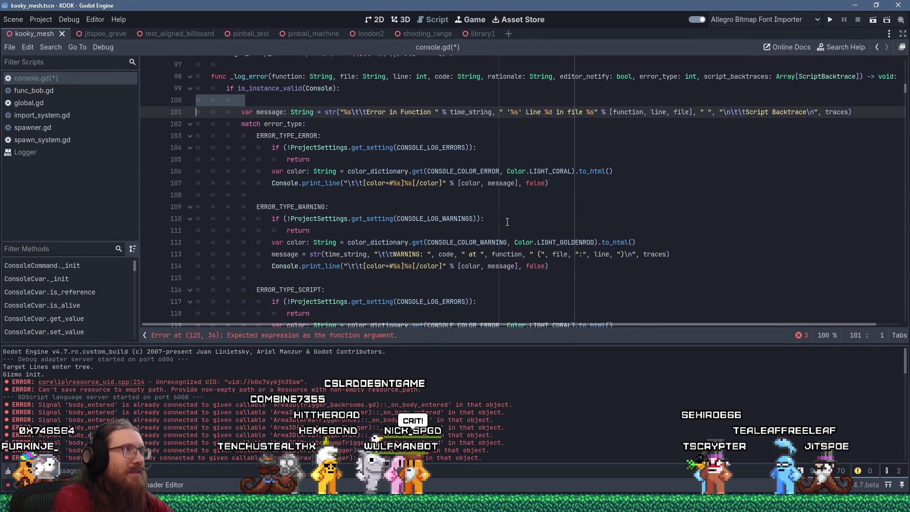
key(Delete)
scroll(419, 238, down, 4)
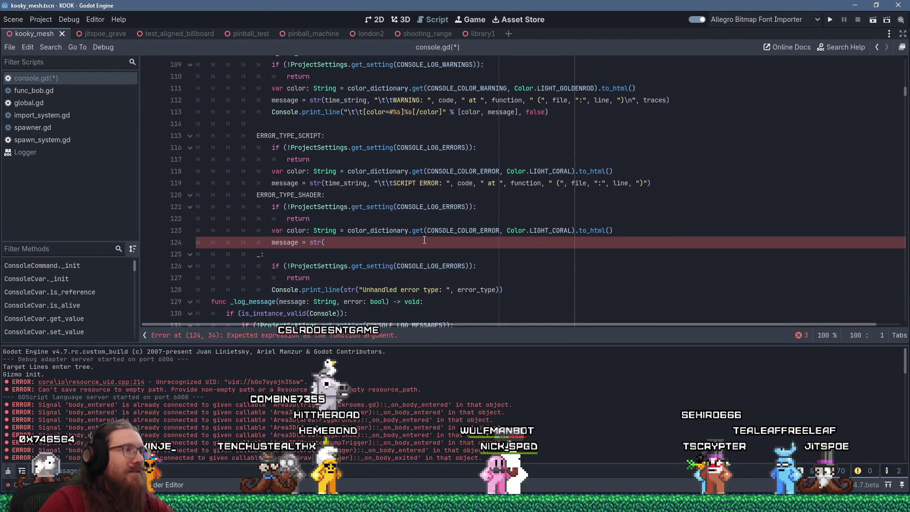
scroll(424, 240, down, 2)
scroll(212, 230, up, 9)
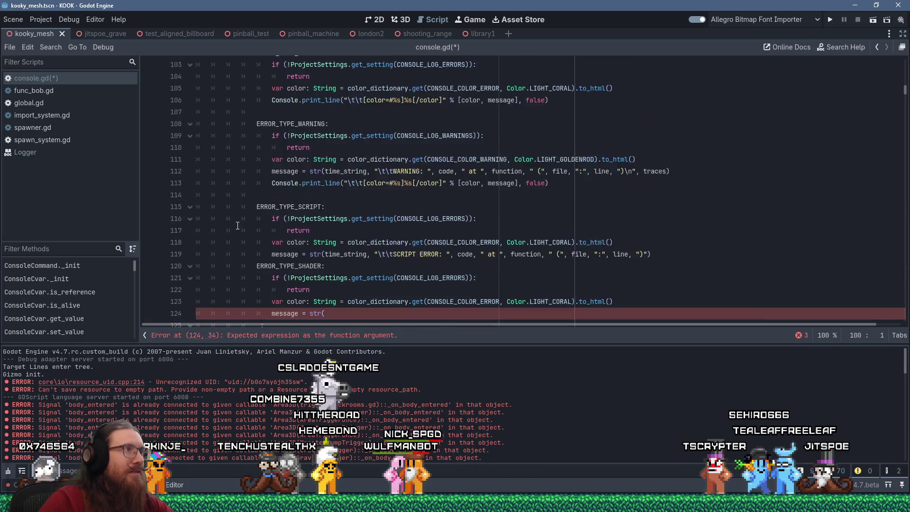
Step: Declare func _build_traces() -> String: above _log_error and paste the trace code into it
click(246, 173)
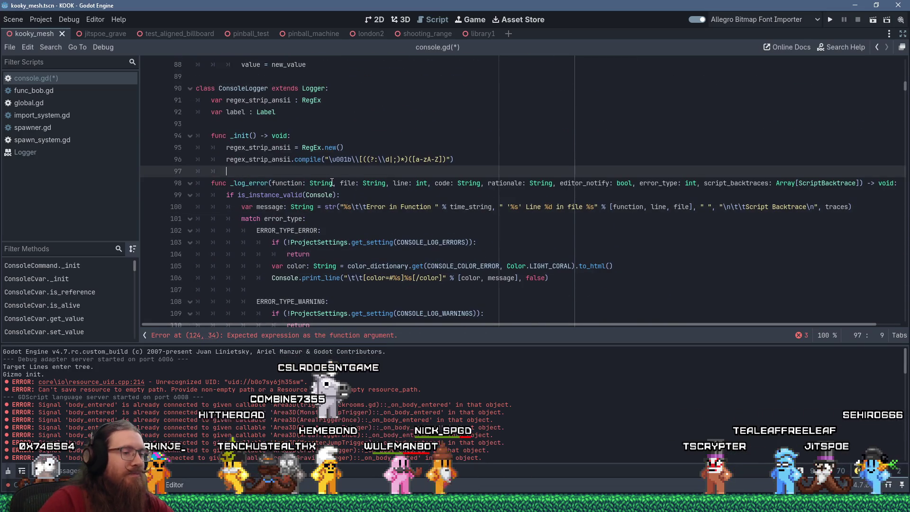
key(Return)
key(Return)
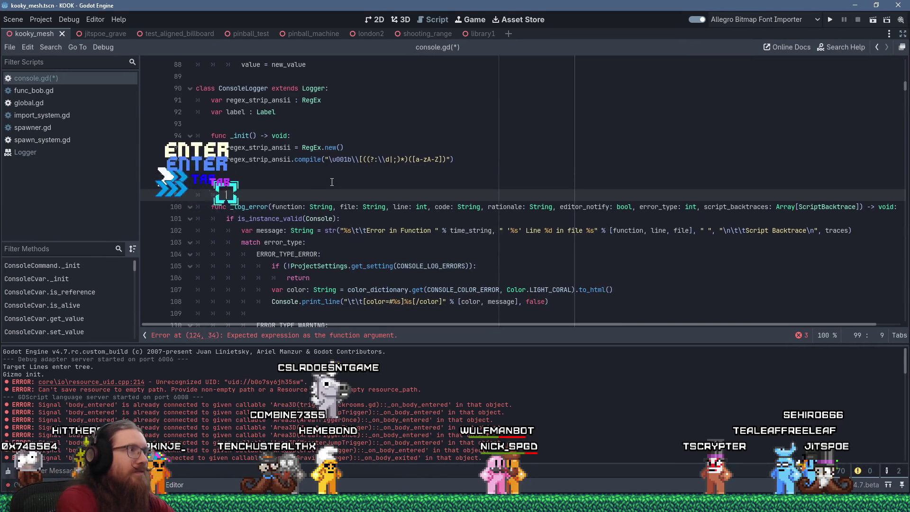
key(BackSpace)
text(func _build_traces)
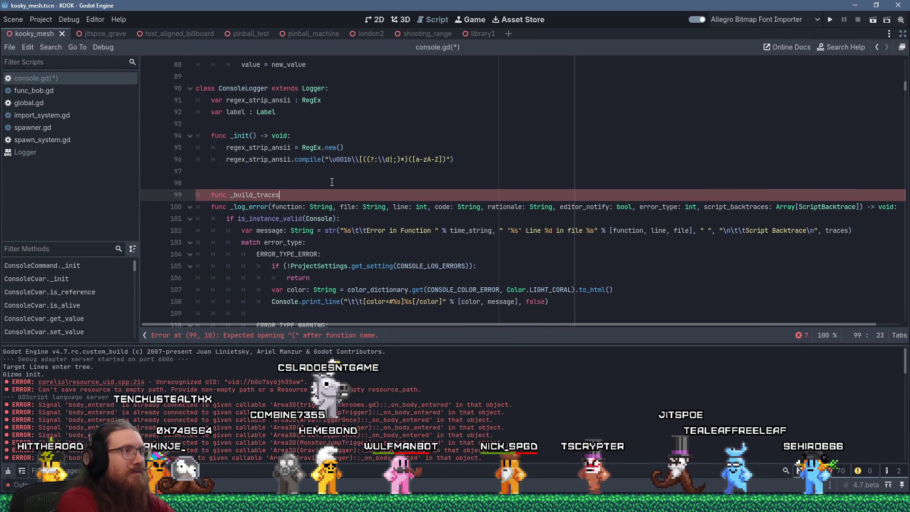
text(():)
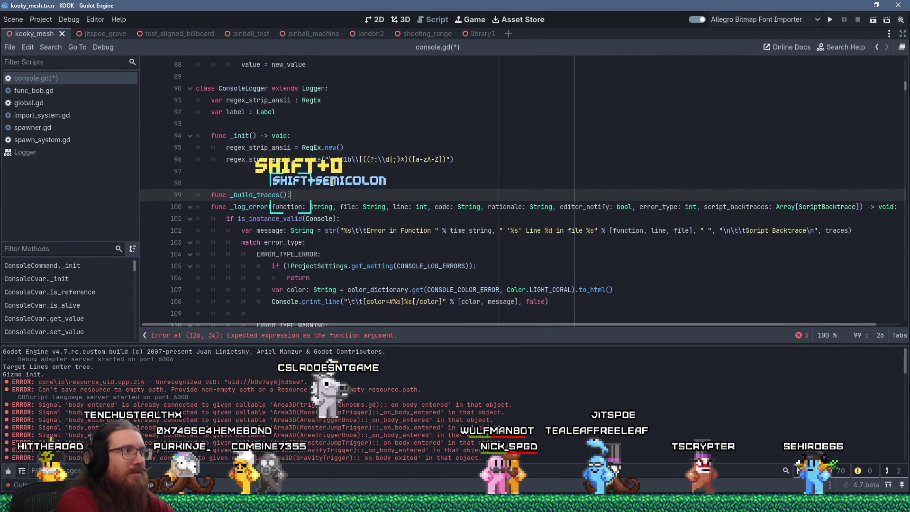
key(BackSpace)
text(-> String:)
key(Return)
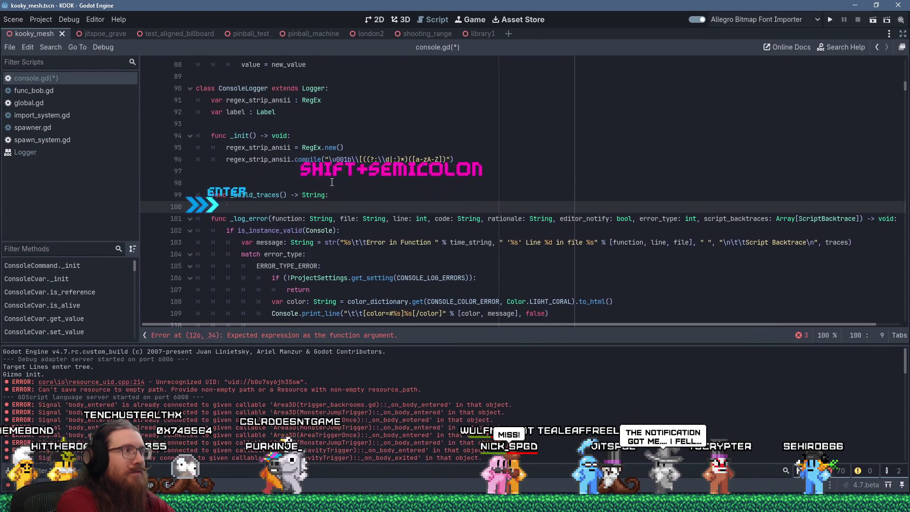
key(ctrl+v)
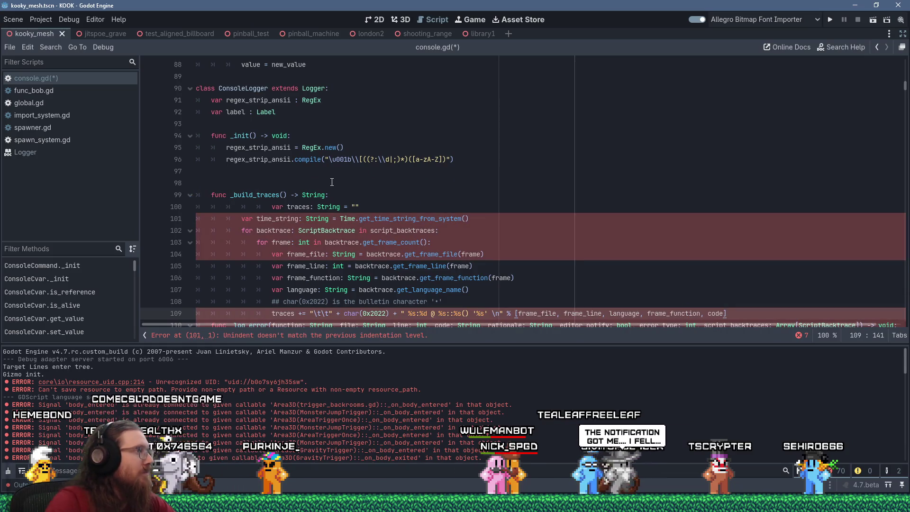
Step: Fix the pasted block's indentation and end _build_traces with return traces
click(280, 212)
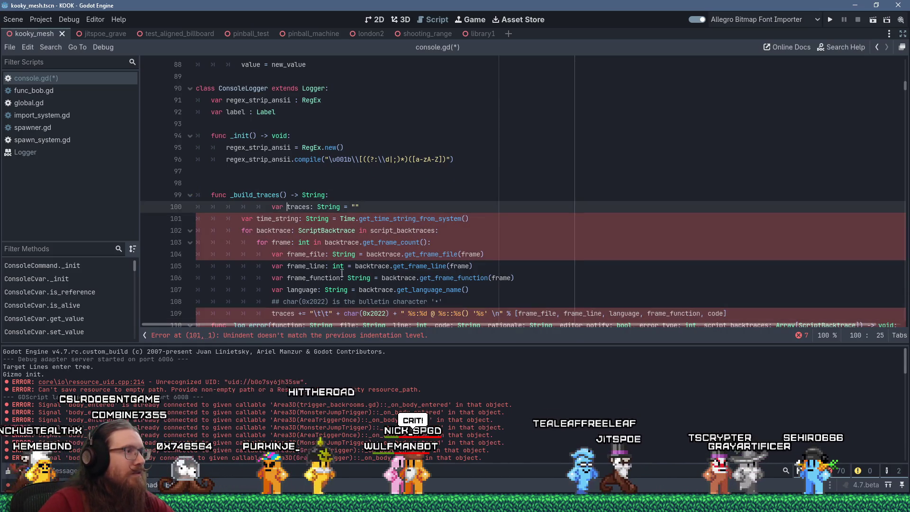
key(shift+Down)
key(shift+Down)
key(shift+Down)
key(shift+Tab)
drag(256, 208, 226, 208)
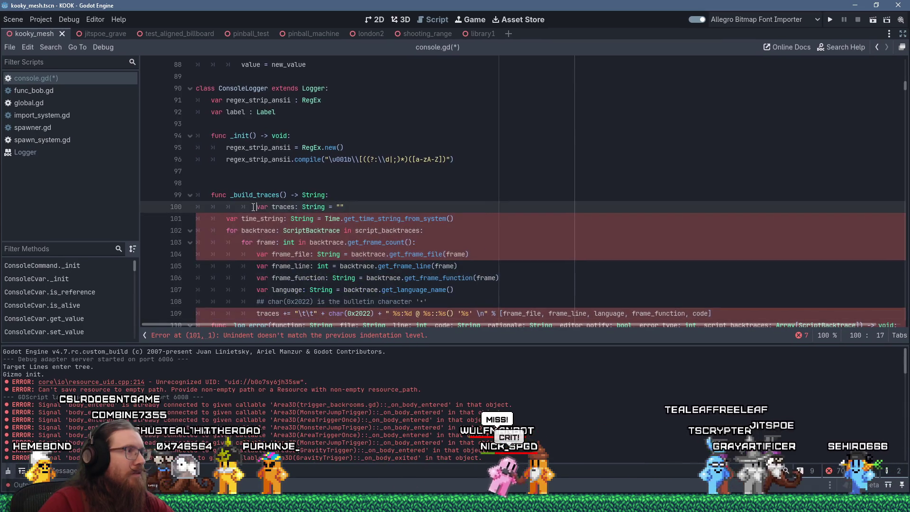
key(Delete)
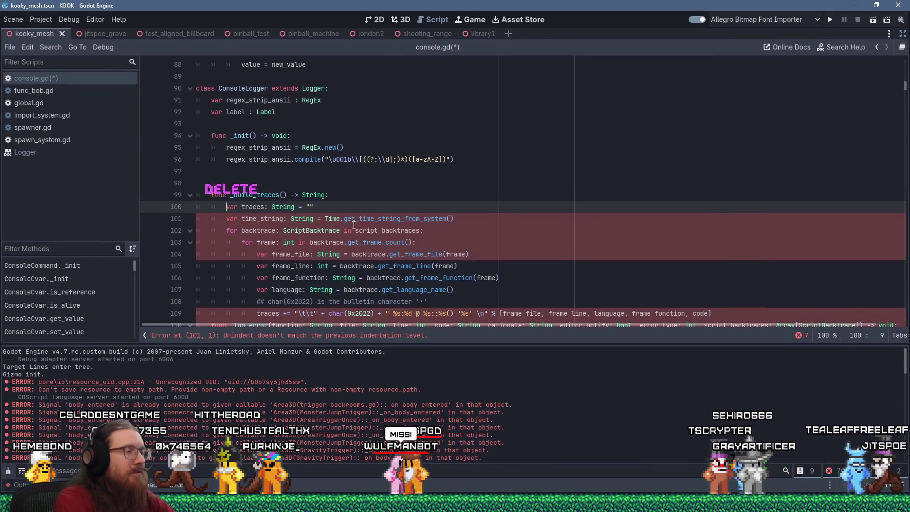
key(Down)
key(Down)
key(Down)
key(Home)
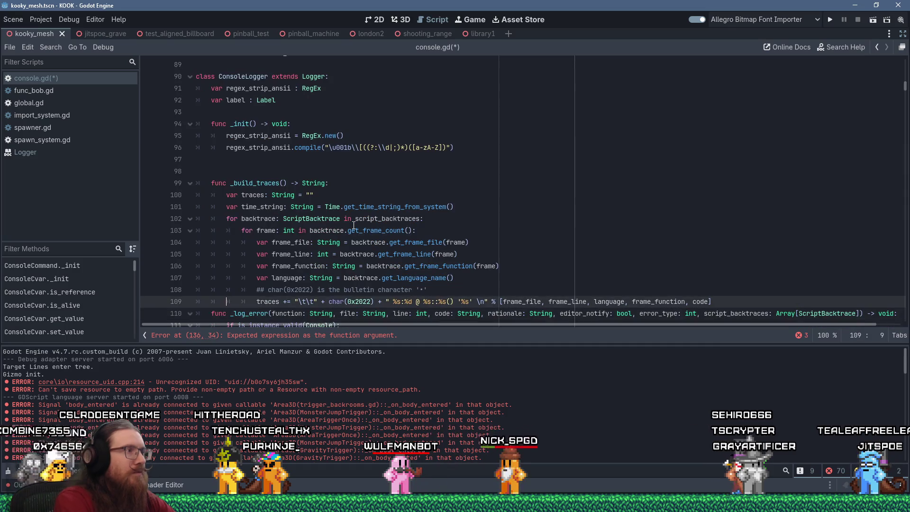
key(Return)
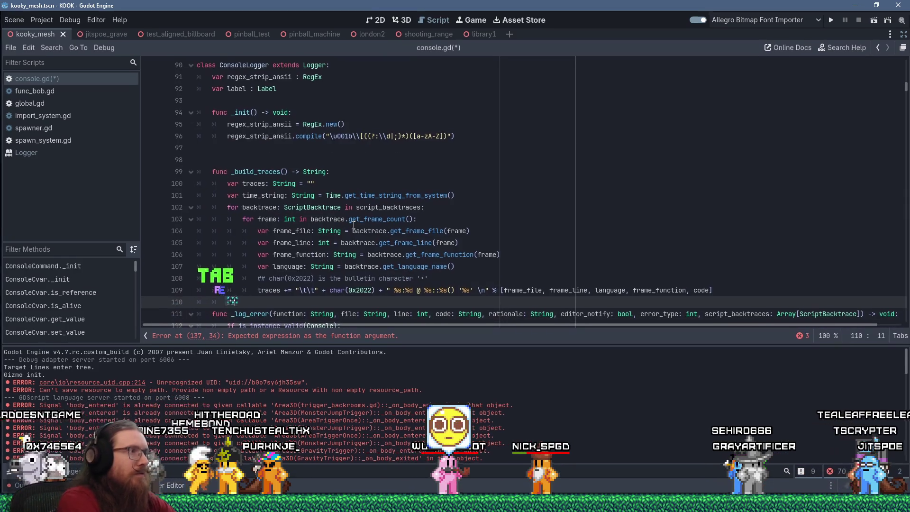
text(return traces)
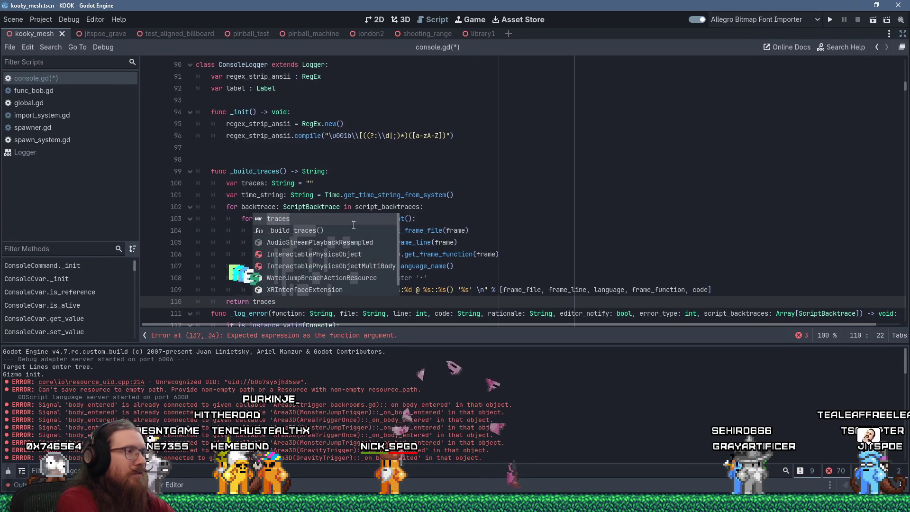
key(Return)
key(Return)
key(BackSpace)
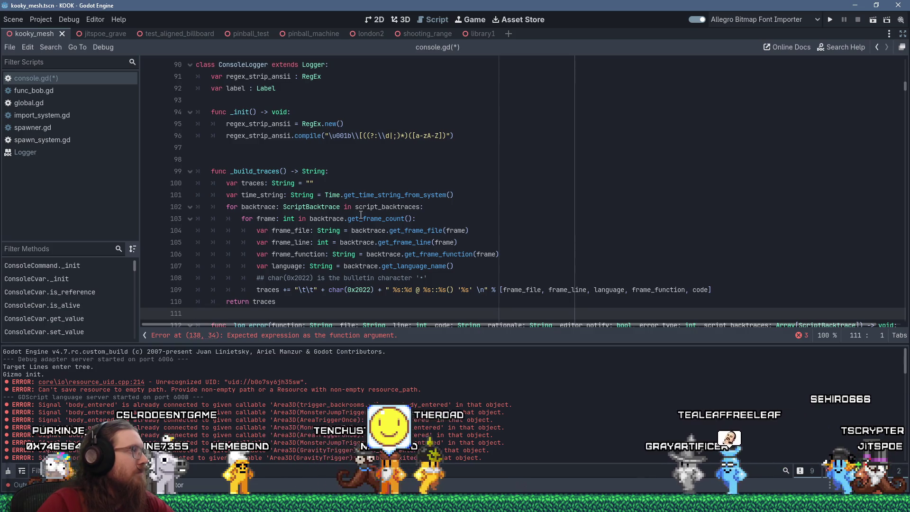
mouse_move(390, 220)
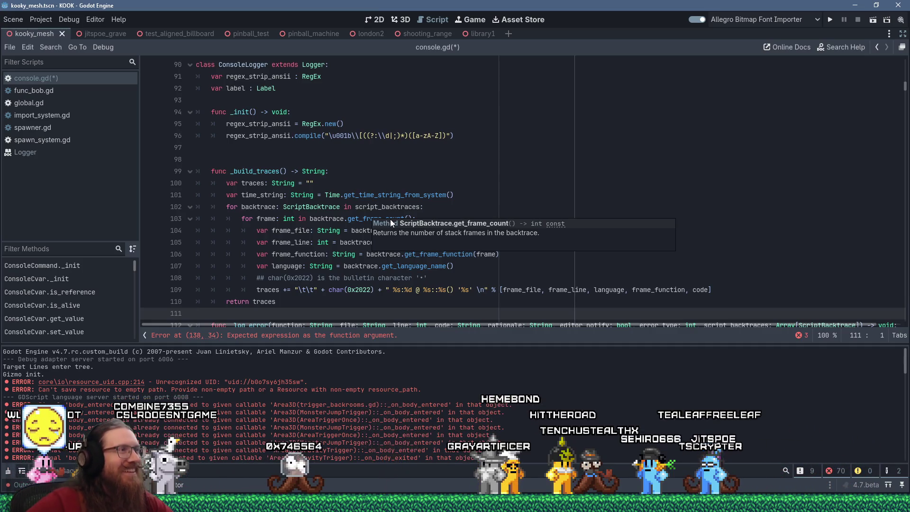
scroll(443, 176, down, 2)
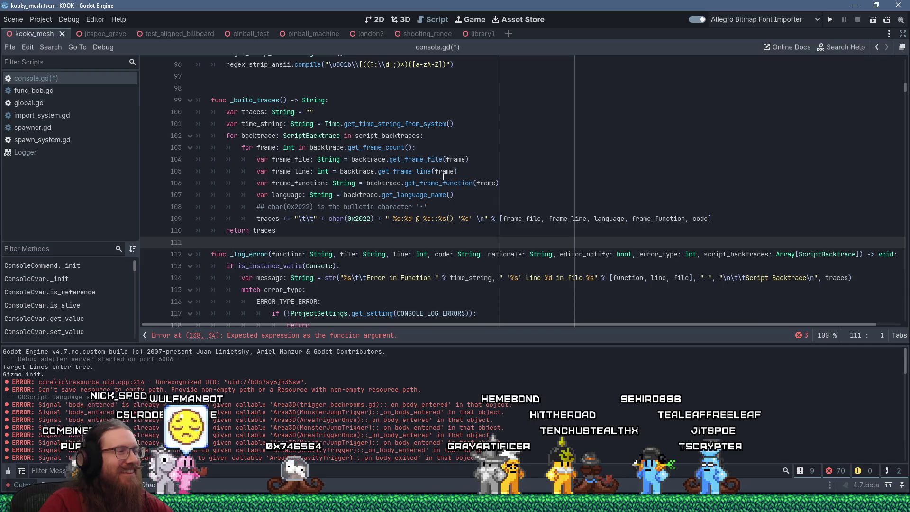
scroll(443, 177, up, 4)
click(366, 124)
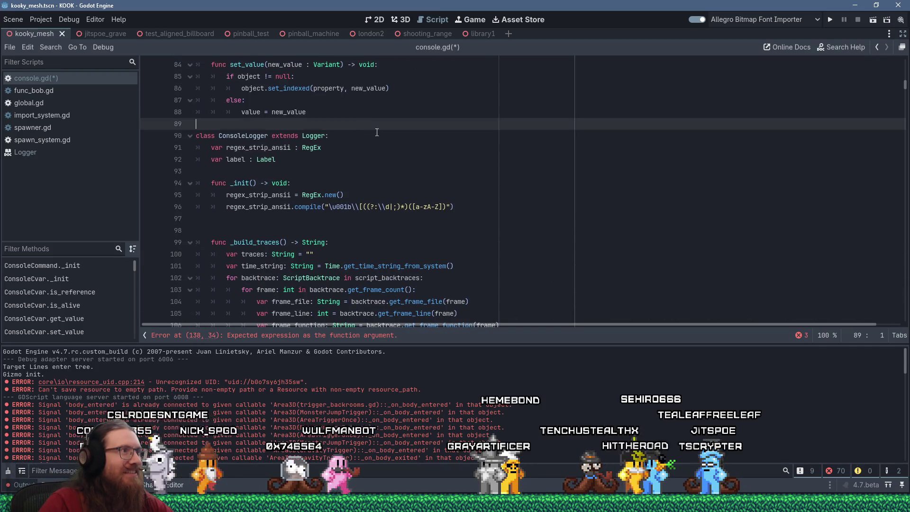
scroll(409, 146, up, 2)
key(KP_Enter)
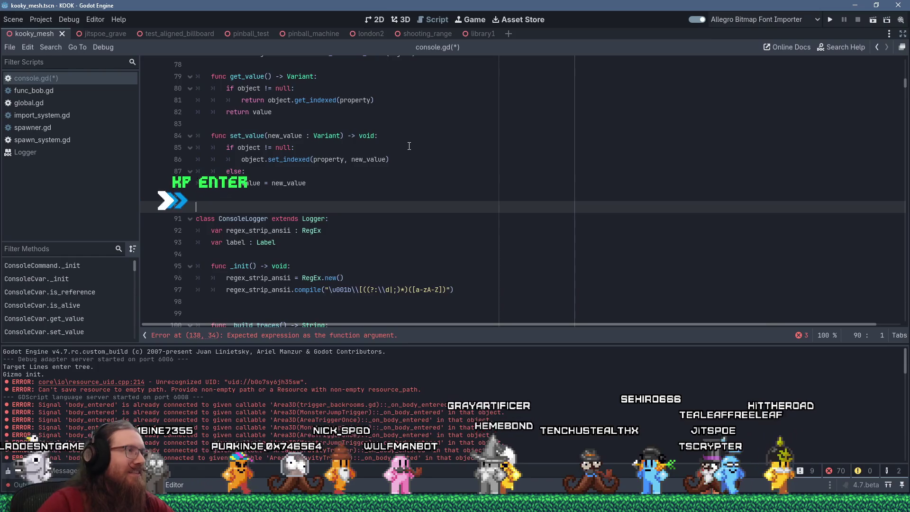
scroll(379, 216, up, 4)
scroll(378, 217, up, 6)
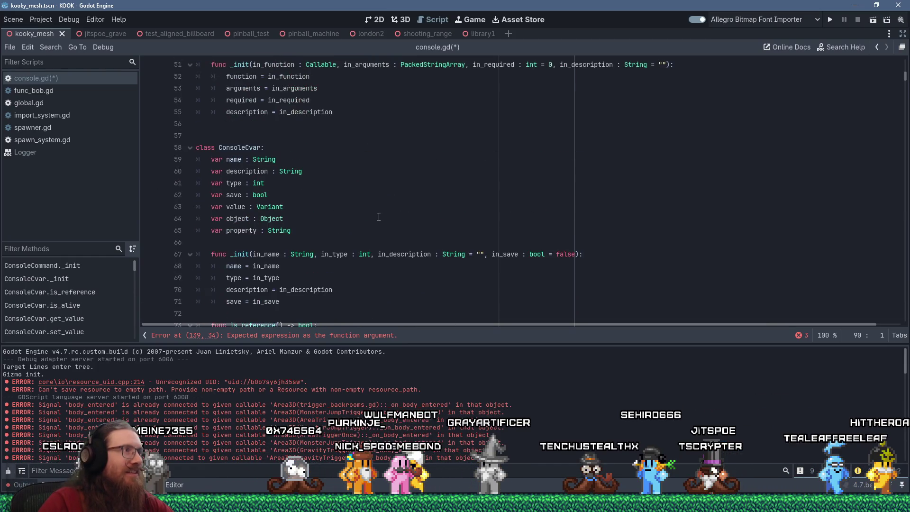
scroll(379, 217, down, 14)
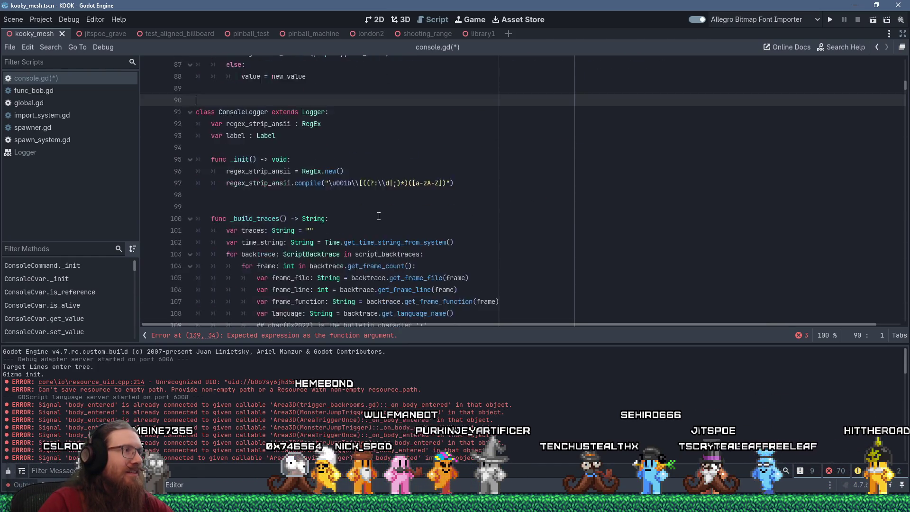
click(329, 170)
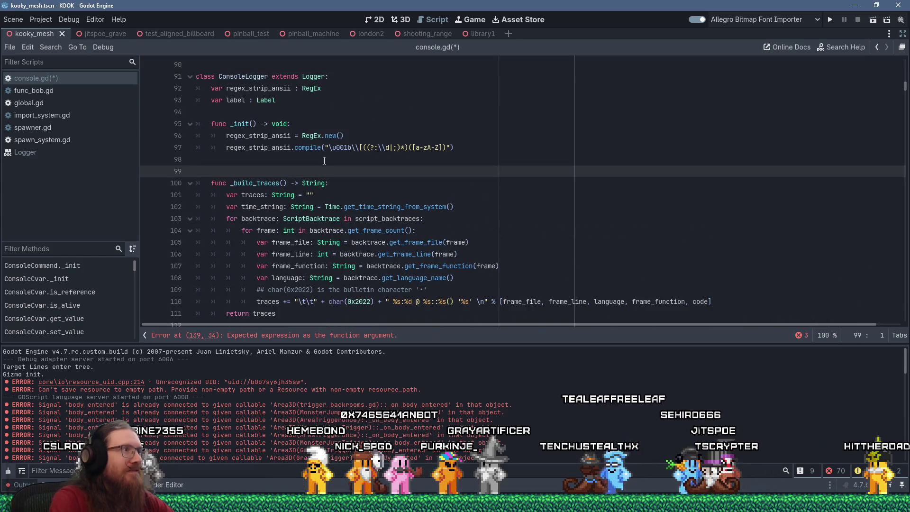
key(BackSpace)
scroll(356, 165, down, 1)
scroll(357, 165, down, 11)
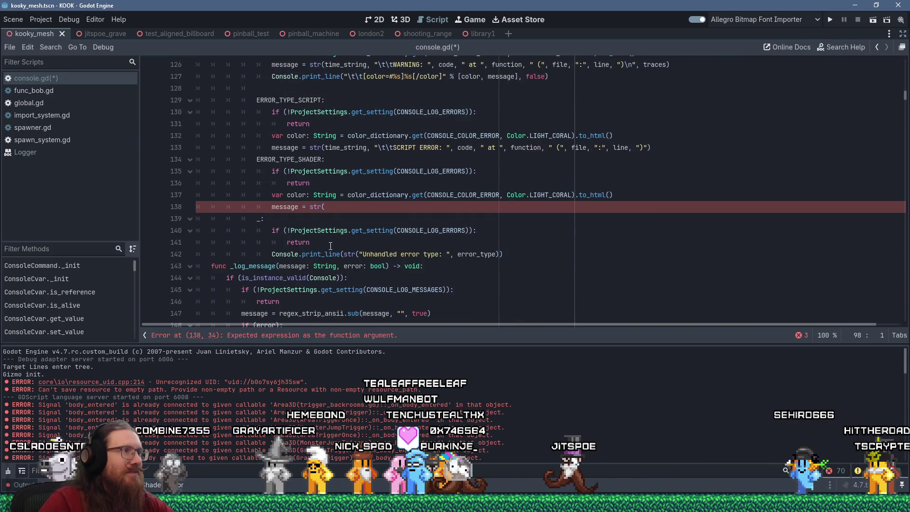
scroll(330, 245, down, 3)
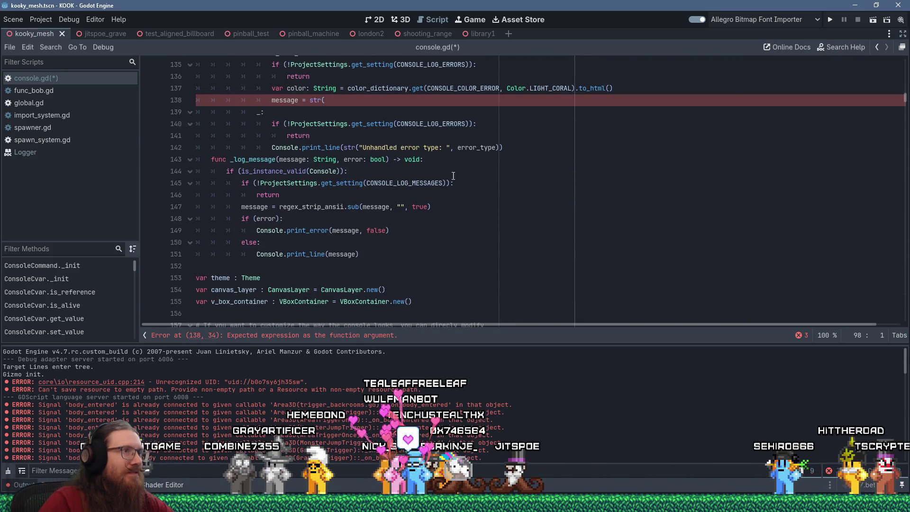
click(199, 164)
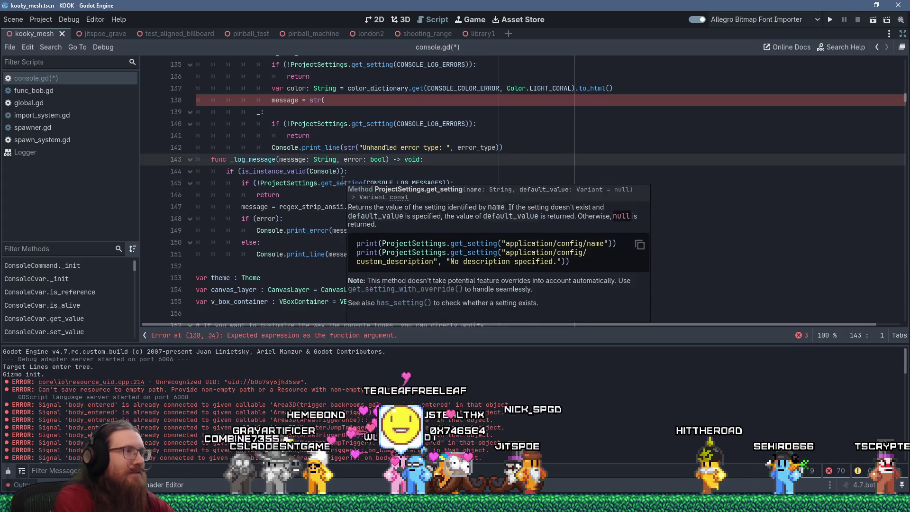
key(Return)
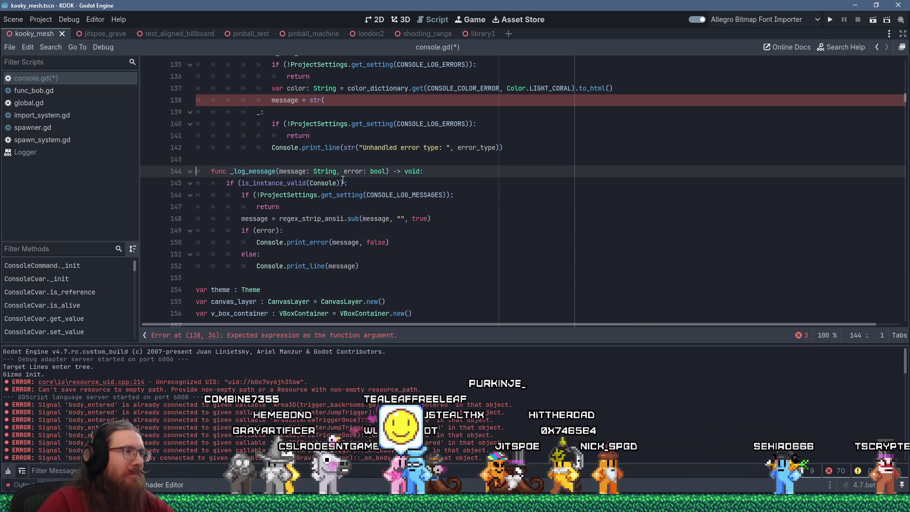
click(326, 278)
key(Return)
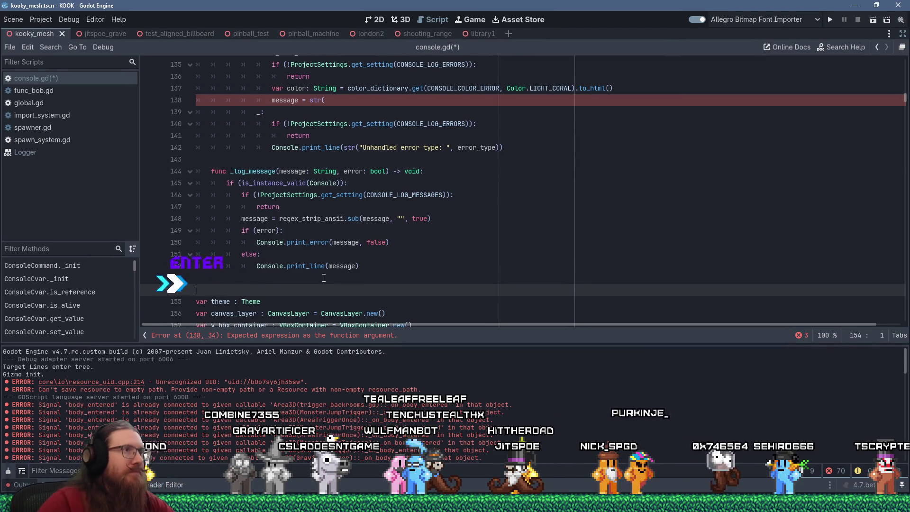
scroll(365, 281, up, 5)
scroll(365, 281, up, 4)
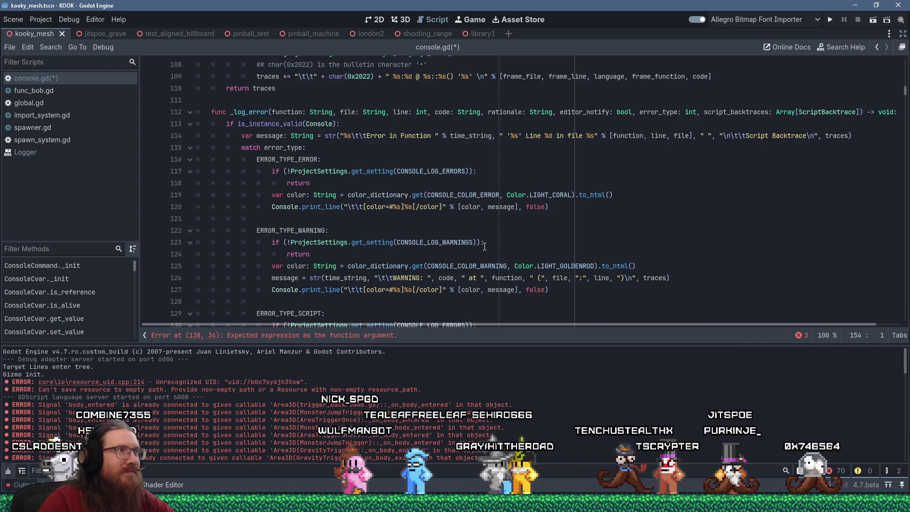
scroll(485, 246, up, 2)
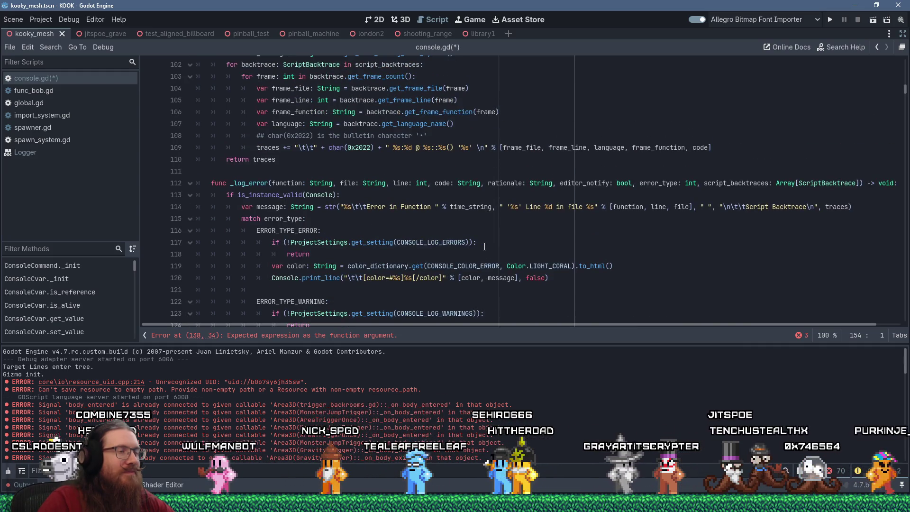
scroll(484, 247, down, 3)
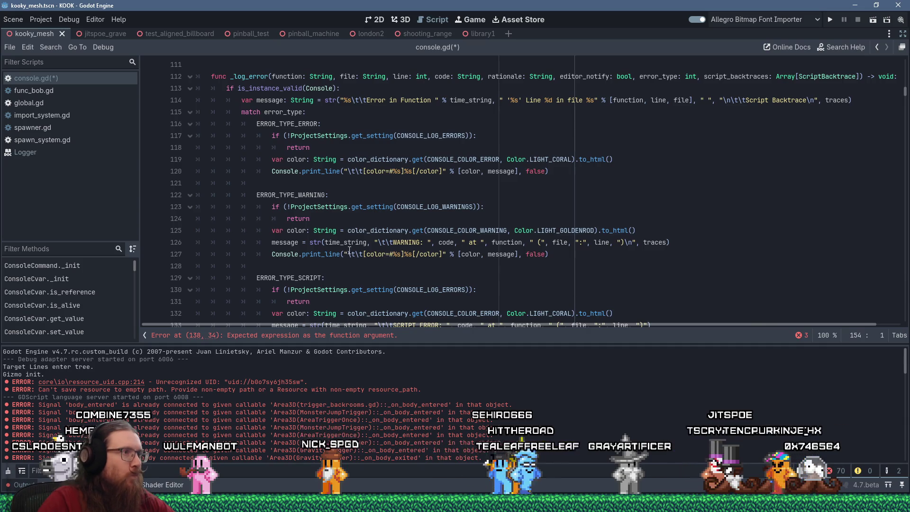
scroll(347, 247, down, 3)
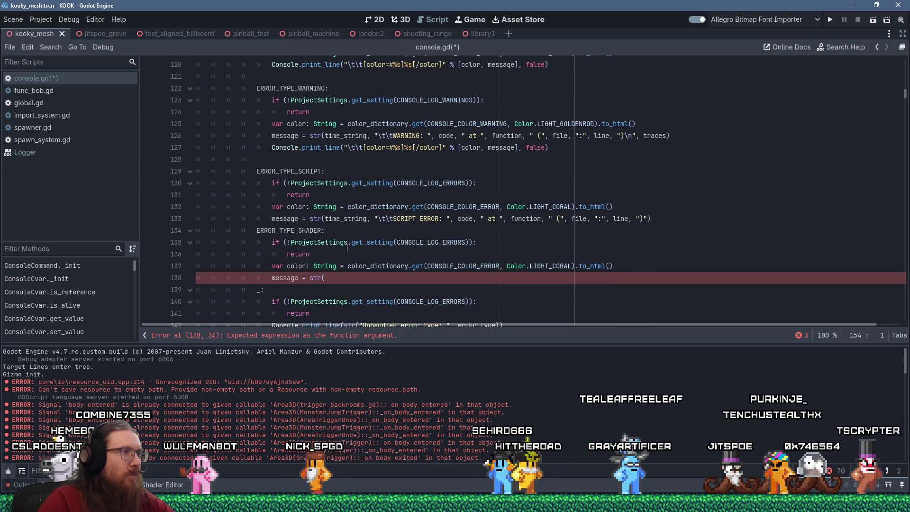
click(357, 278)
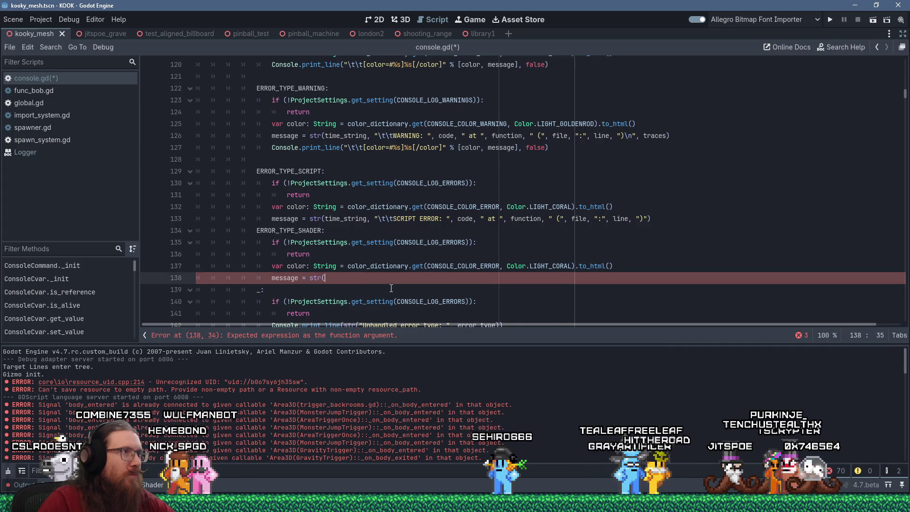
scroll(396, 289, up, 3)
scroll(395, 289, up, 6)
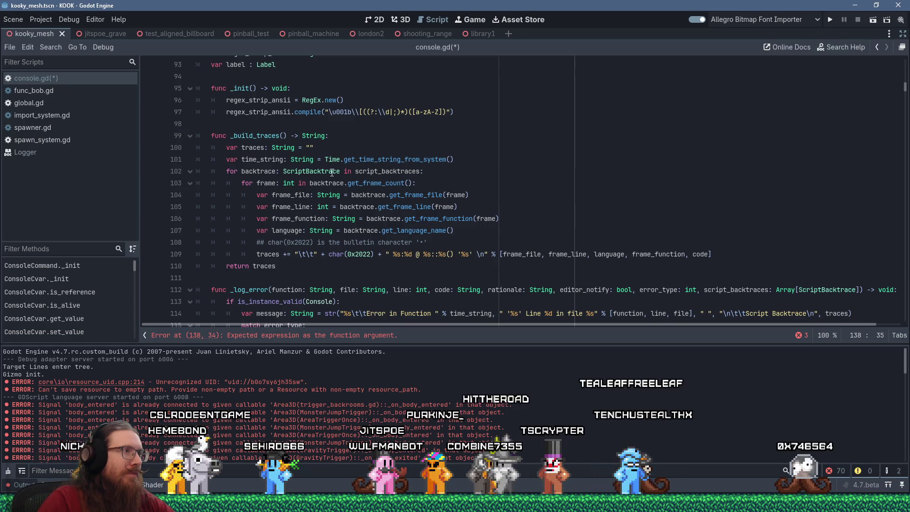
Step: Copy script_backtraces: Array[ScriptBacktrace] from _log_error's signature into _build_traces()'s parentheses
double_click(380, 172)
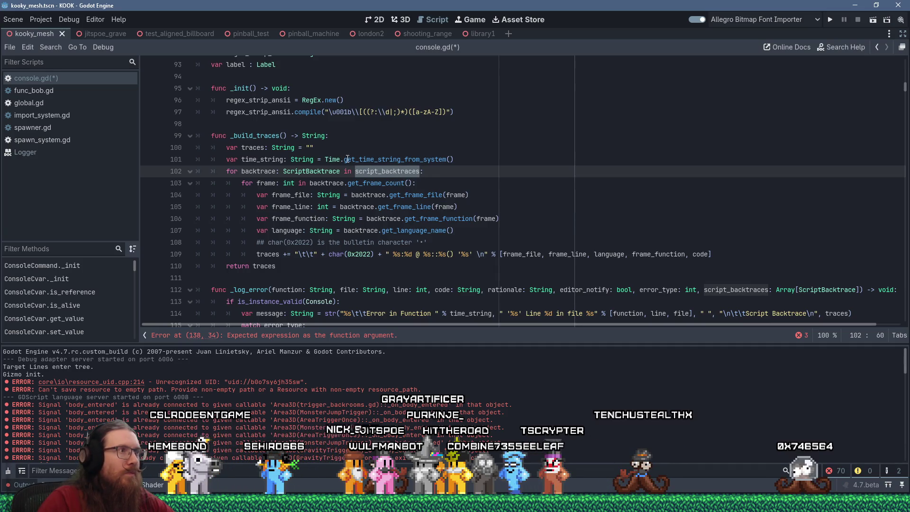
click(703, 289)
drag(703, 289, 860, 290)
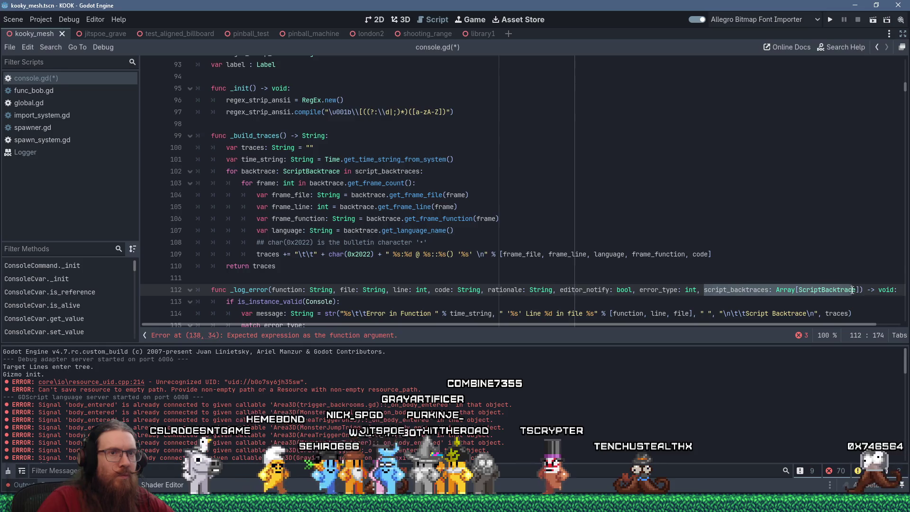
right_click(833, 290)
click(833, 318)
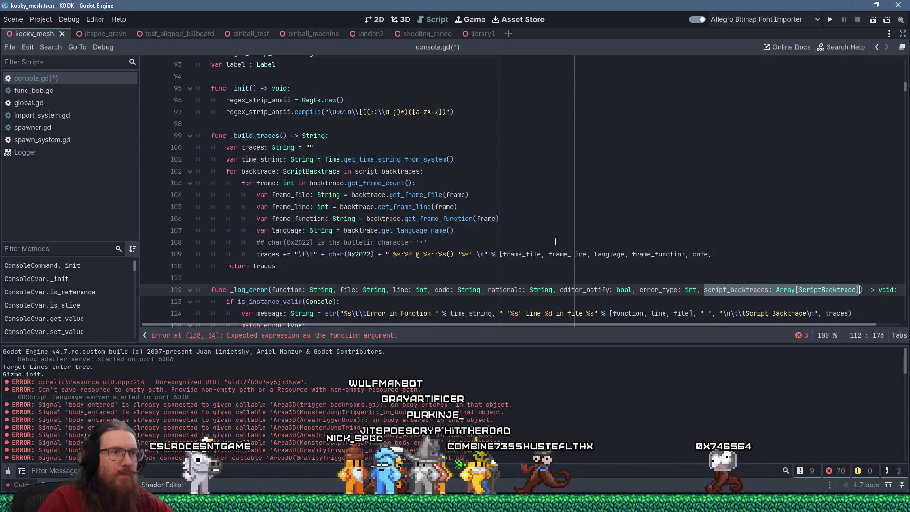
right_click(284, 135)
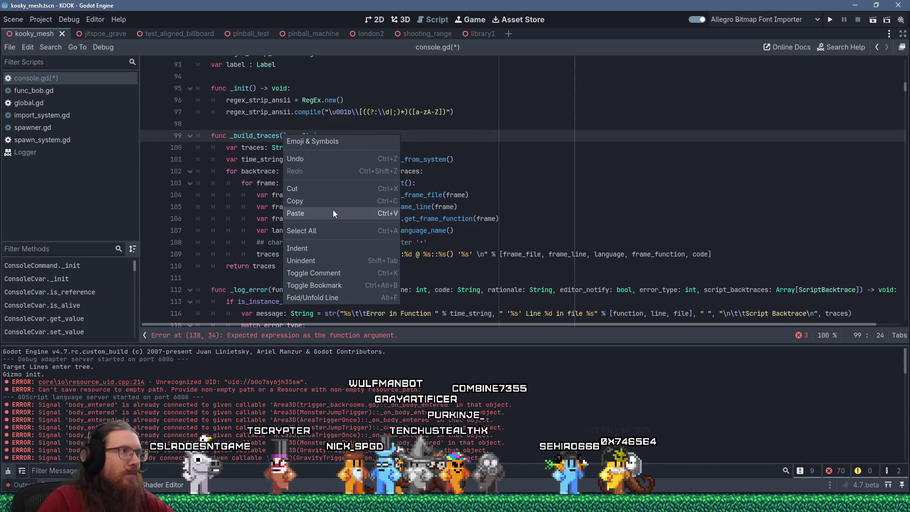
click(333, 209)
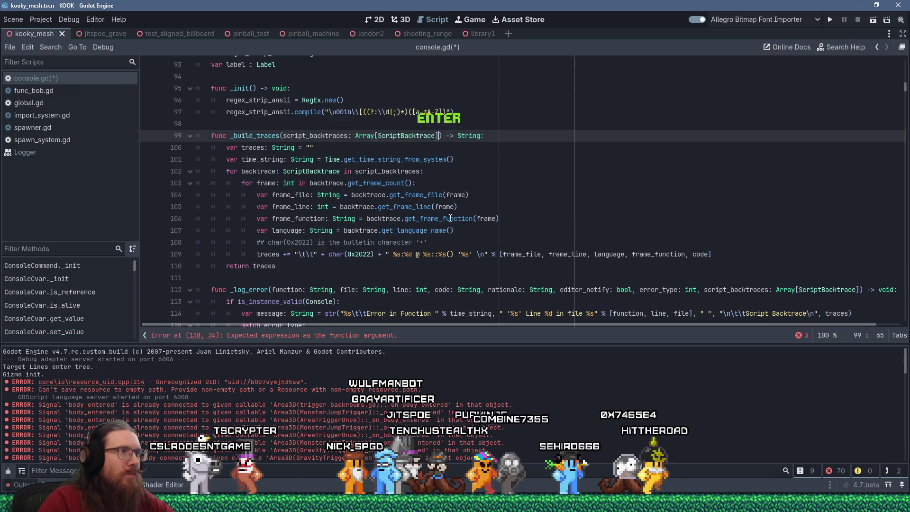
click(322, 184)
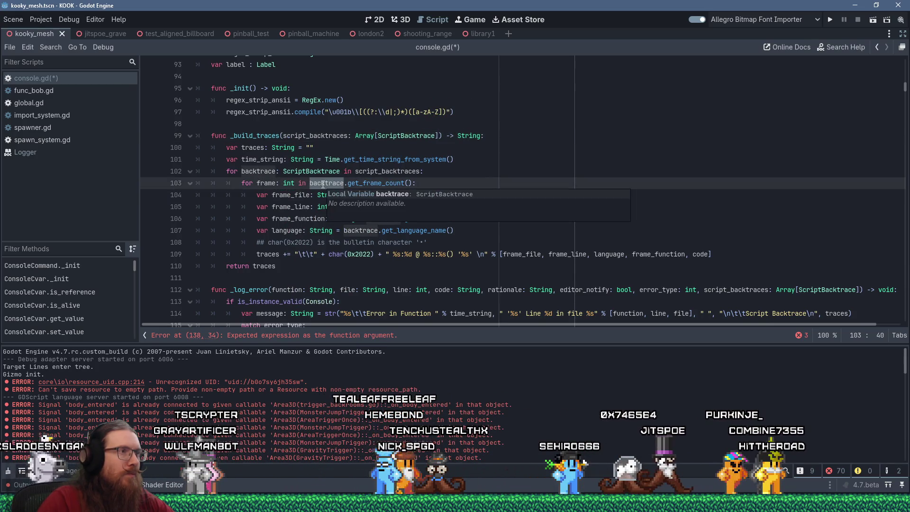
click(295, 171)
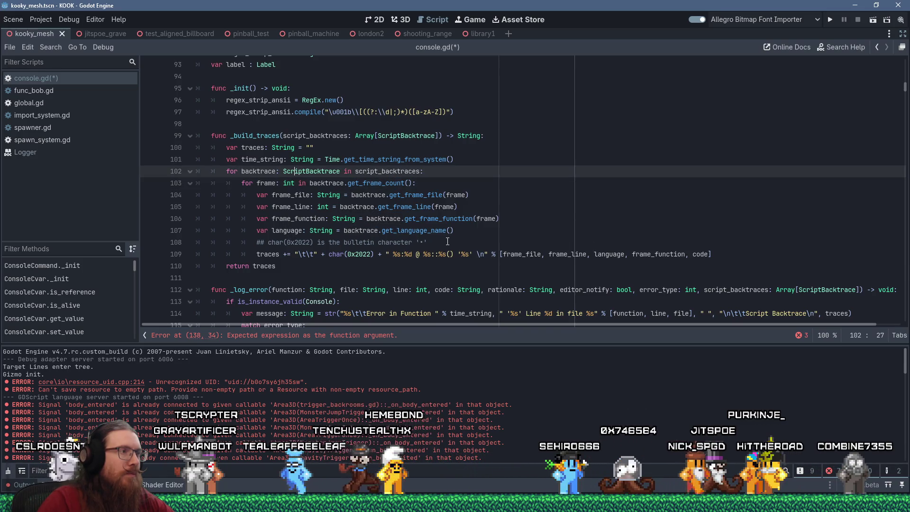
click(487, 243)
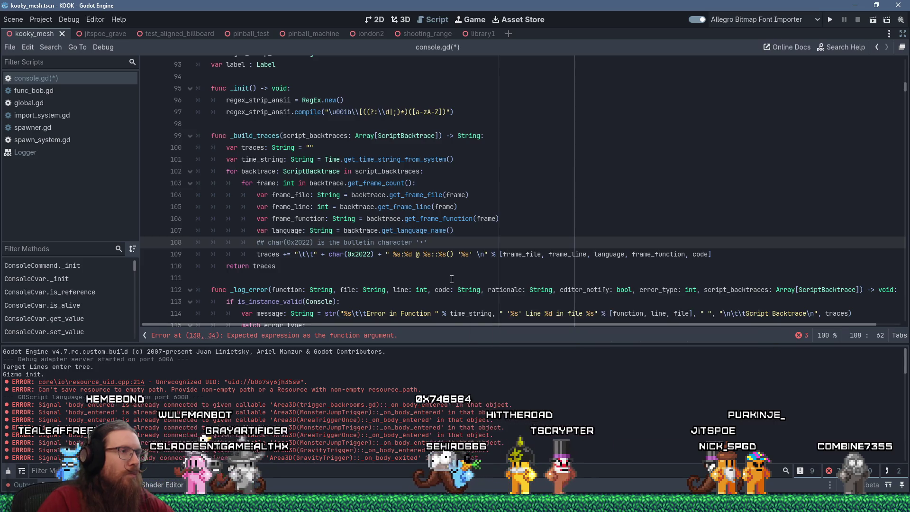
scroll(445, 273, down, 2)
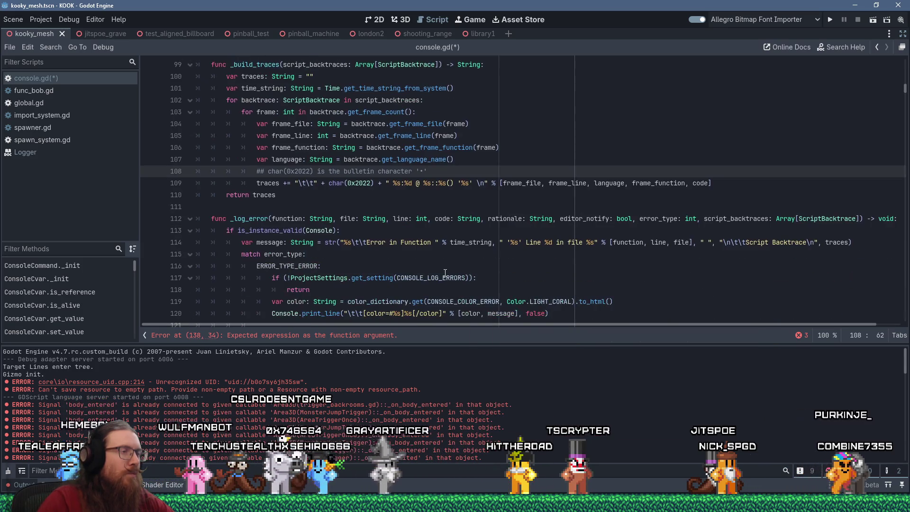
scroll(445, 273, down, 4)
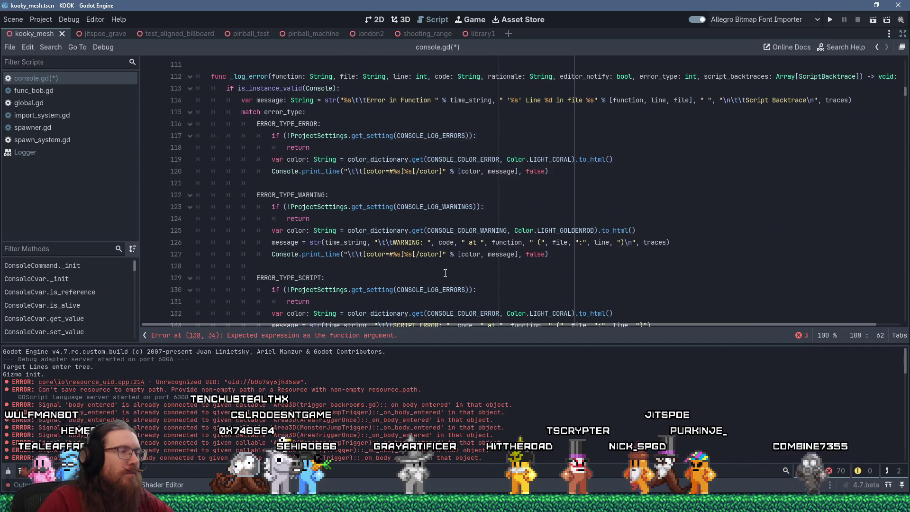
scroll(445, 273, down, 6)
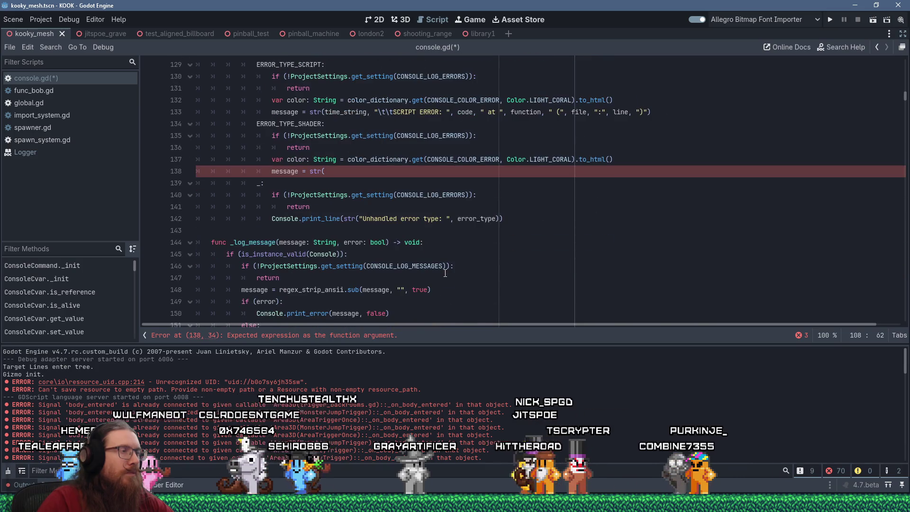
scroll(445, 272, up, 7)
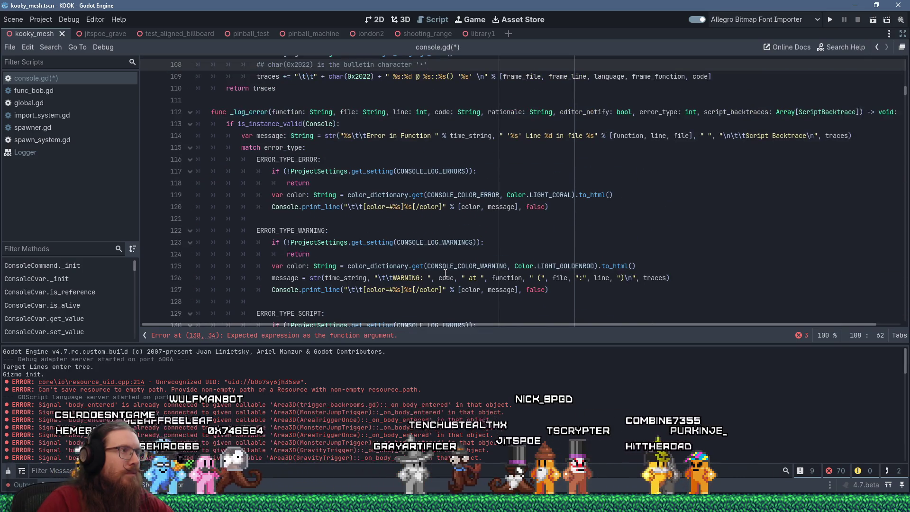
click(352, 136)
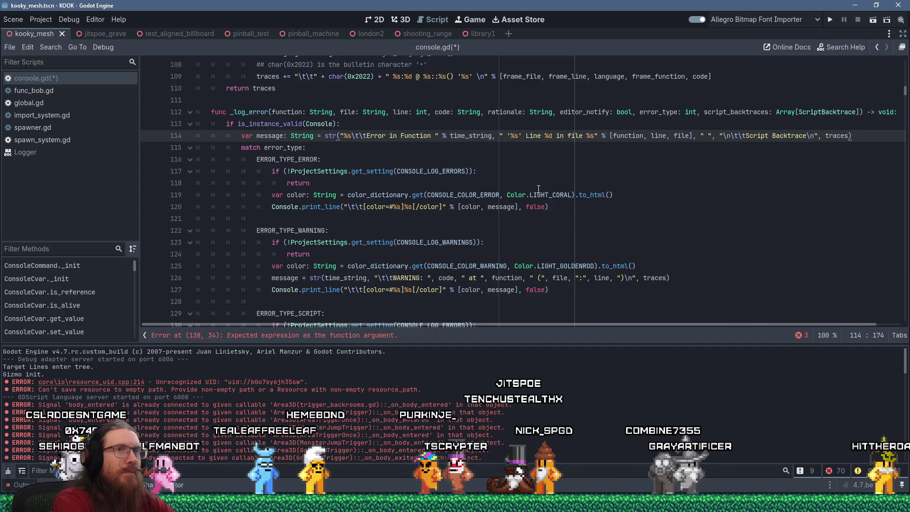
key(End)
key(shift+Home)
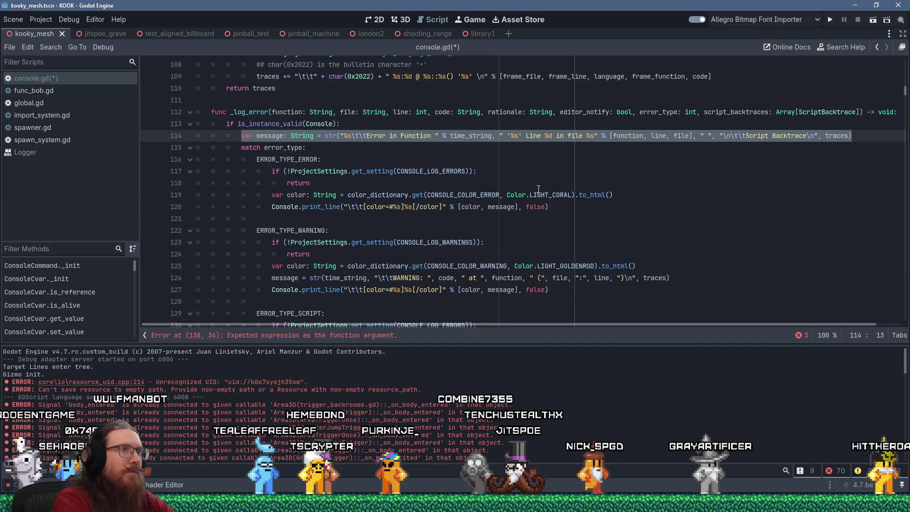
Step: Cut the shared message line into the ERROR_TYPE_ERROR branch, indent it, and relabel it 'ERROR:'
key(shift+Delete)
key(shift+Delete)
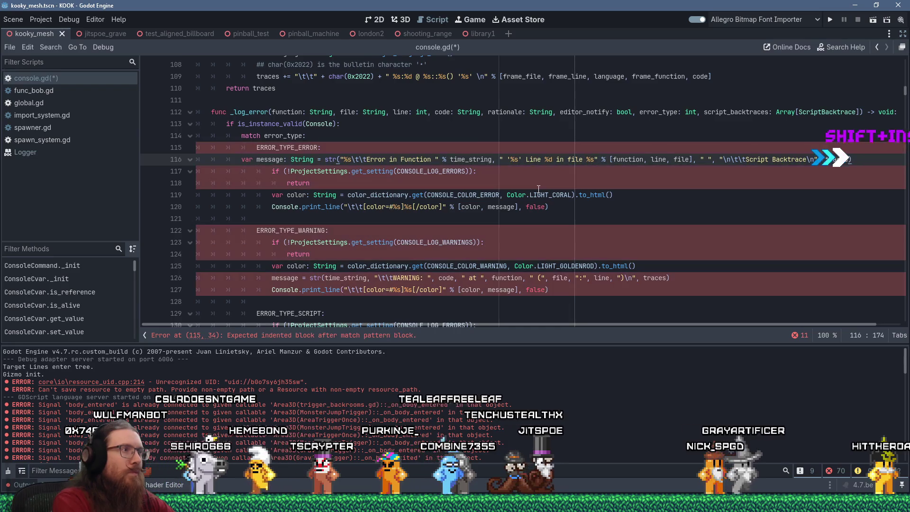
key(Home)
key(Tab)
key(Tab)
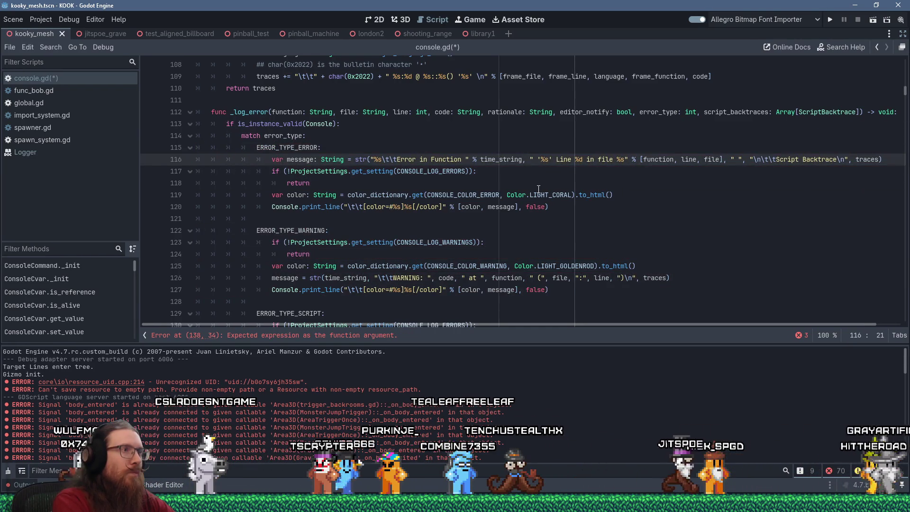
key(Right)
key(Right)
key(Right)
key(Right)
key(shift+Right)
key(shift+Right)
key(shift+Right)
text(ERROR:)
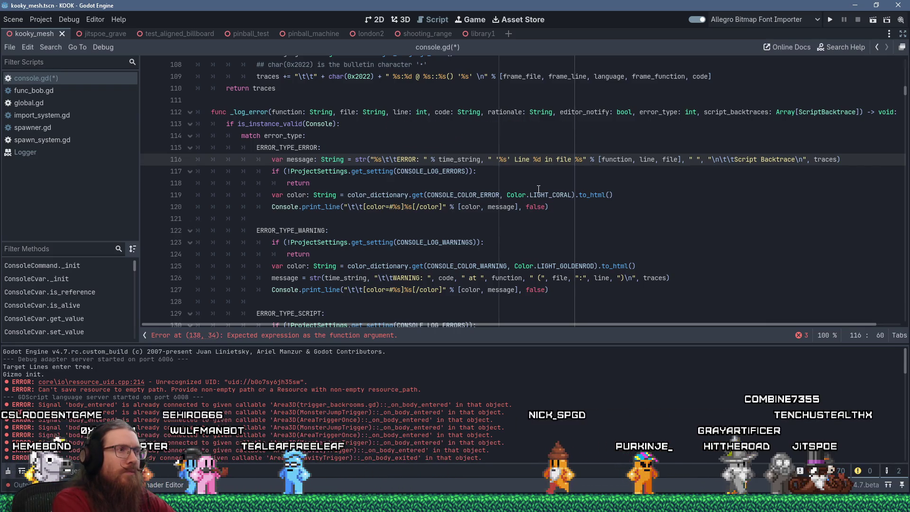
key(Down)
key(Down)
key(Down)
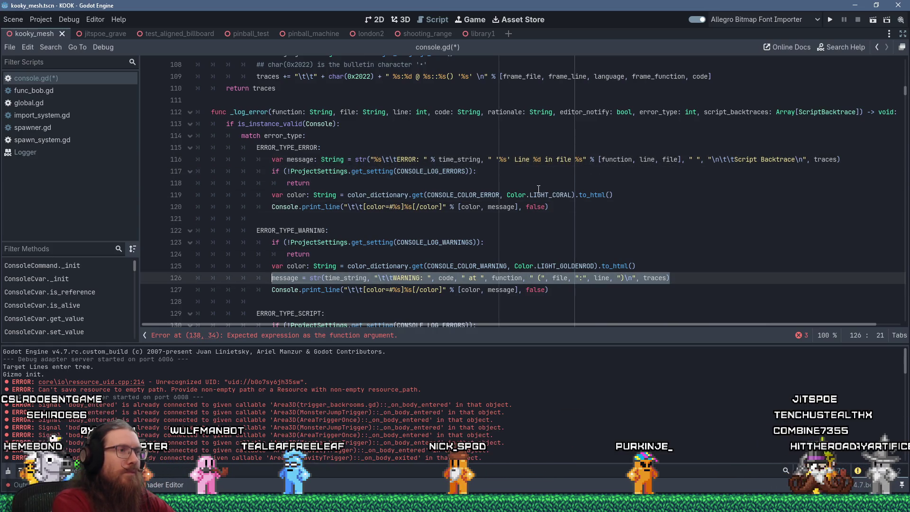
key(Up)
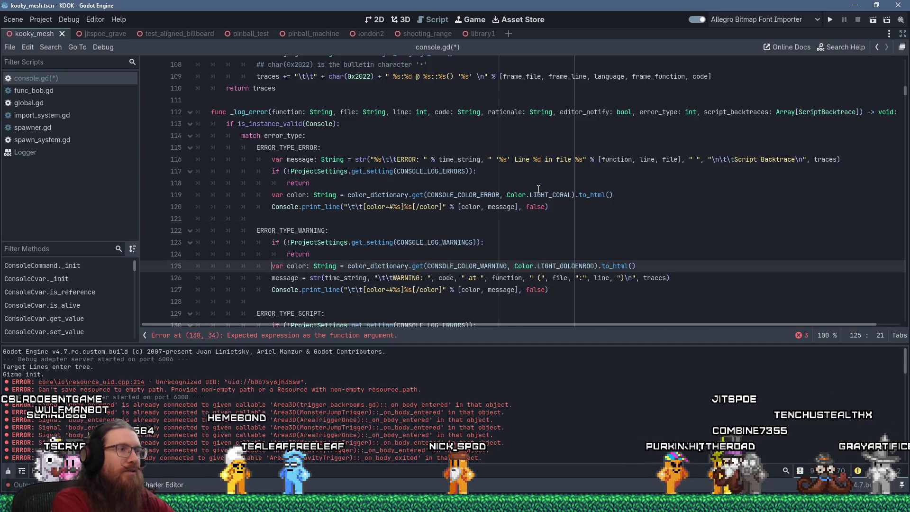
key(Up)
key(Up)
key(Up)
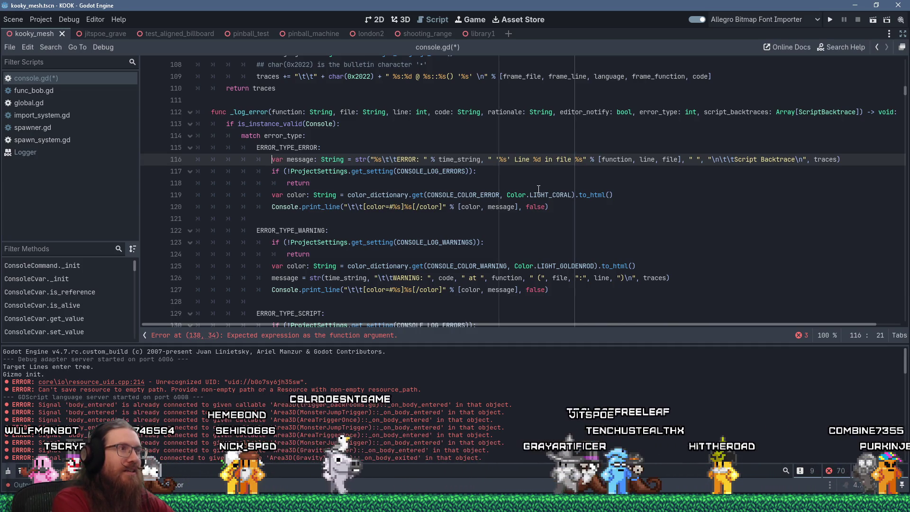
Step: Paste the warning message line under ERROR_TYPE_ERROR and relabel it 'ERROR: ' with code and rationale
key(Up)
key(Return)
key(shift+Insert)
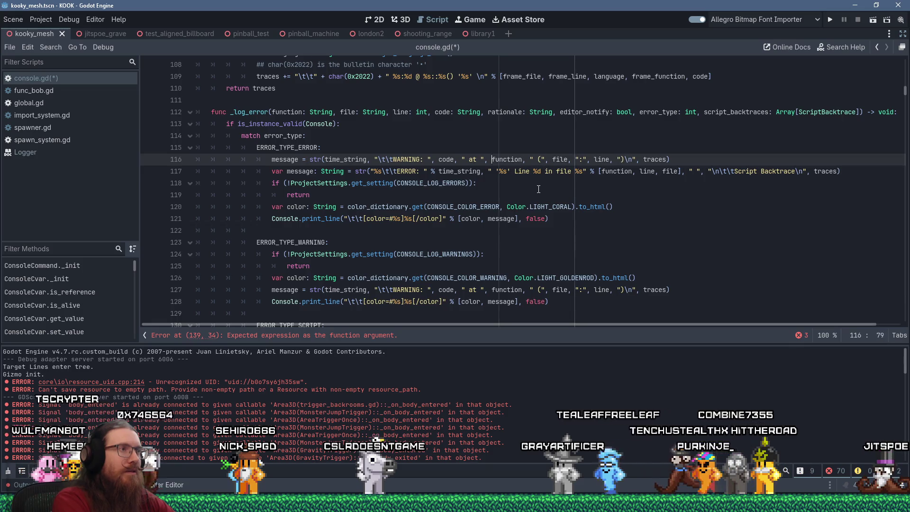
key(Left)
key(Left)
key(Left)
text(ERROR: )
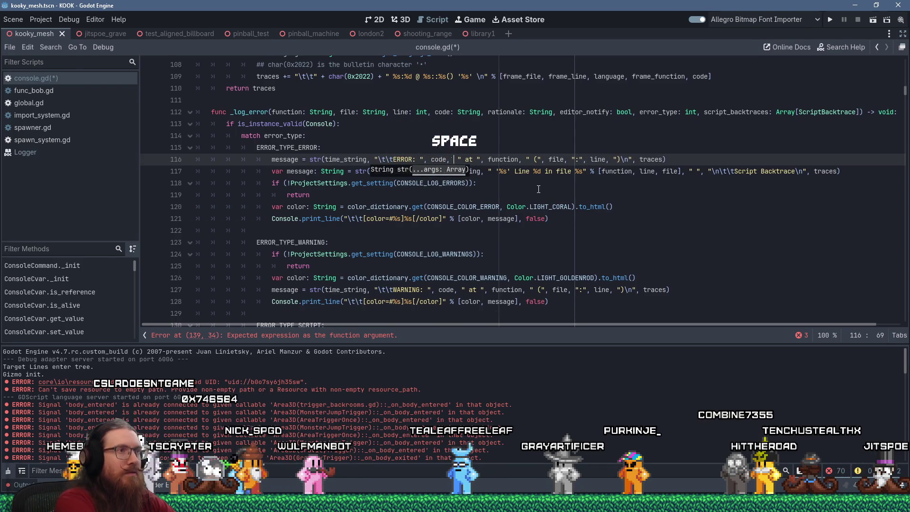
text(", code, " ",)
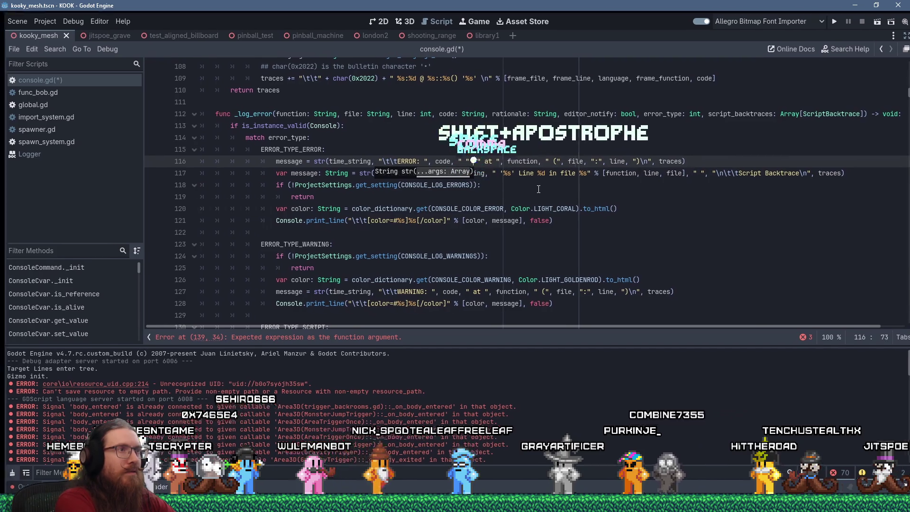
text( rationale)
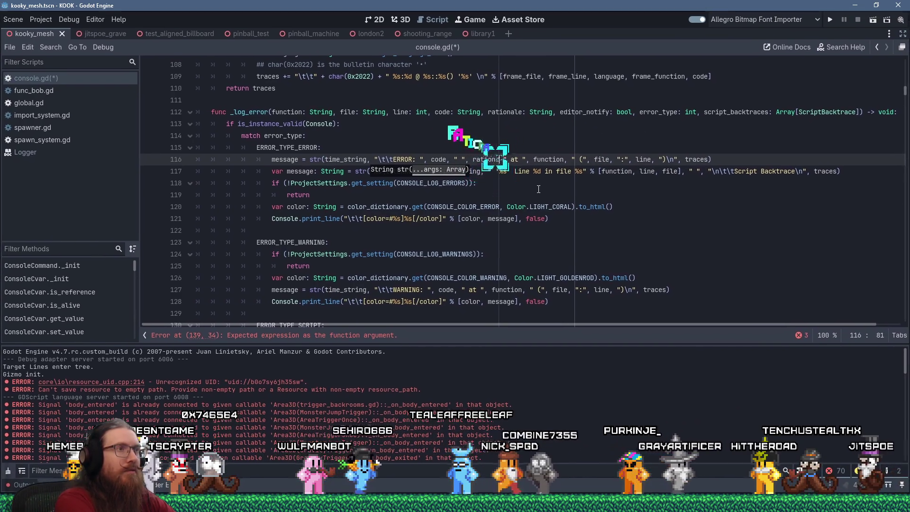
text(,)
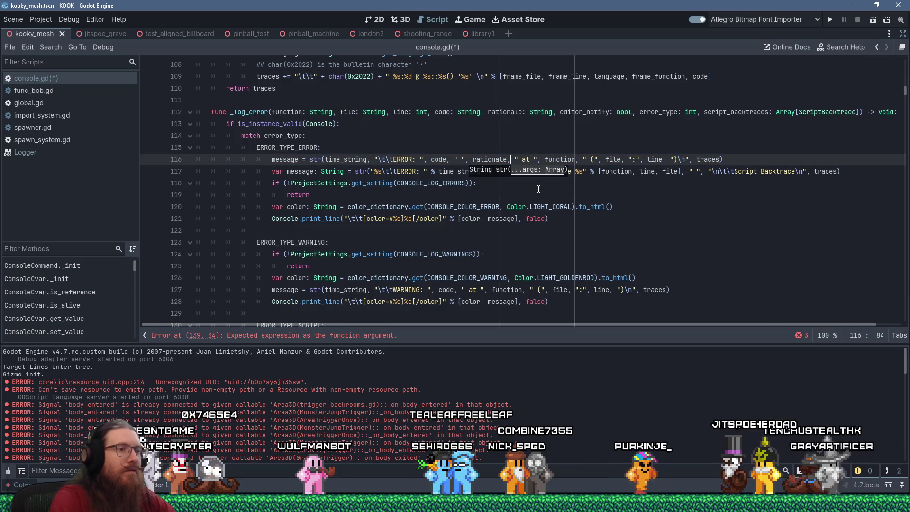
key(alt+Tab)
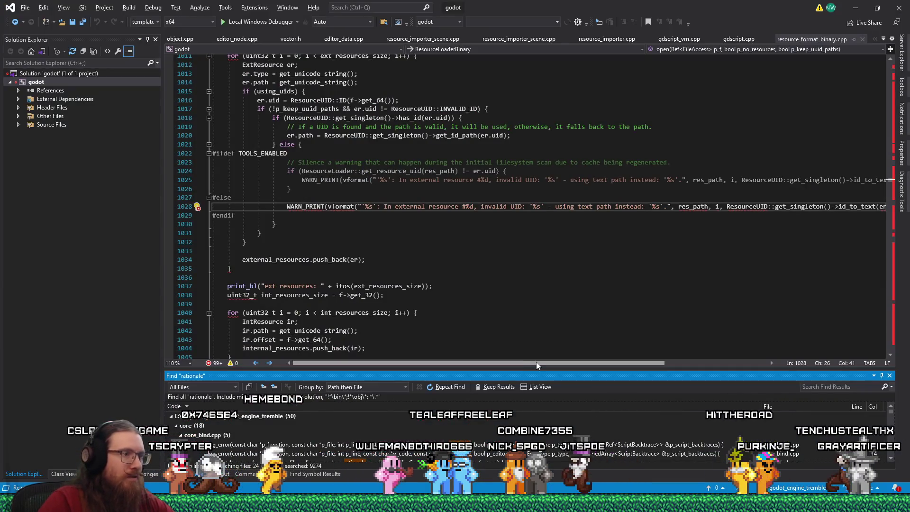
Step: Open logger.cpp from the line 68 'rationale' search result to view Logger::log_error
drag(539, 369, 539, 214)
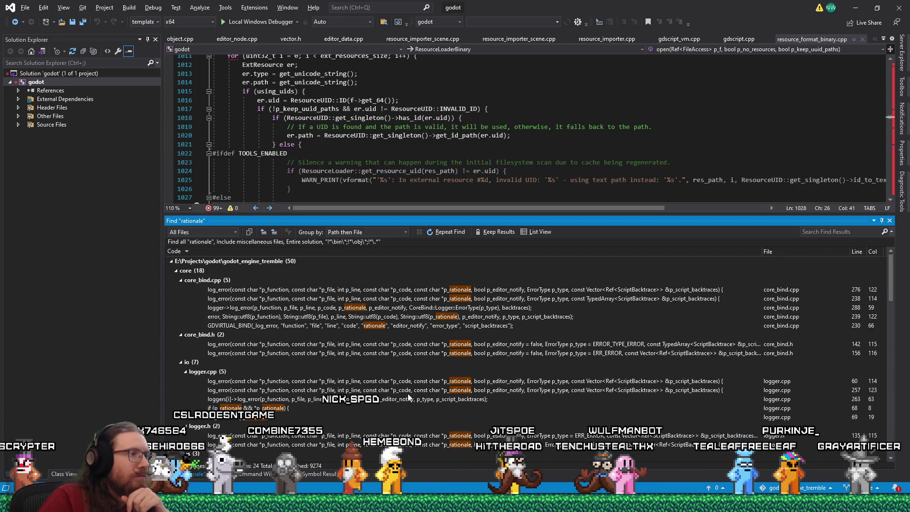
double_click(291, 406)
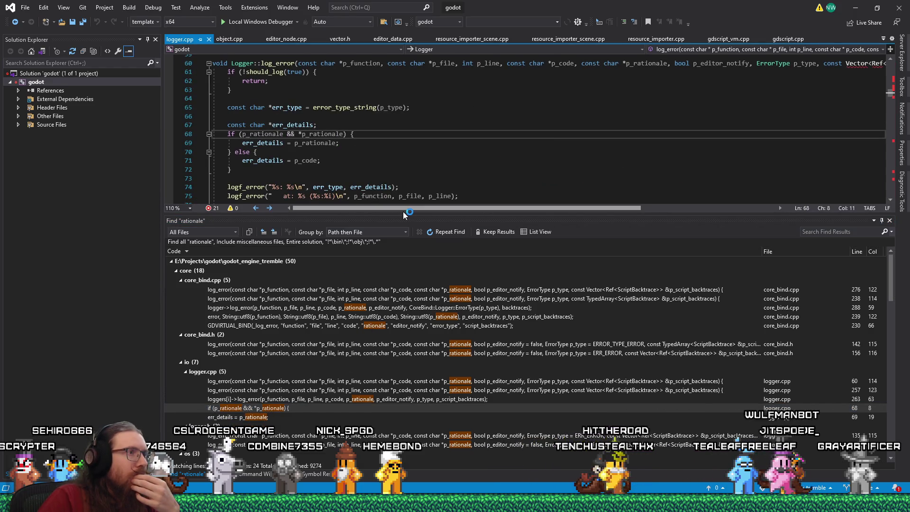
drag(416, 232, 416, 325)
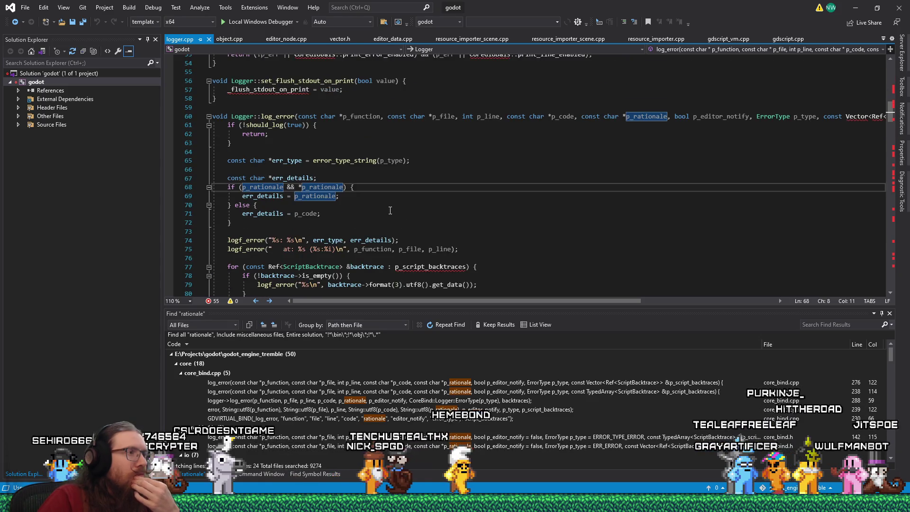
scroll(390, 210, down, 1)
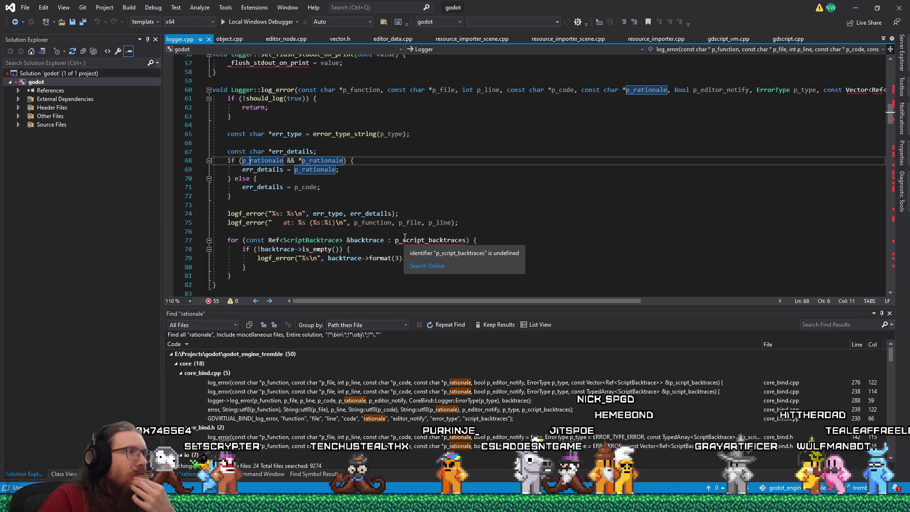
mouse_move(563, 91)
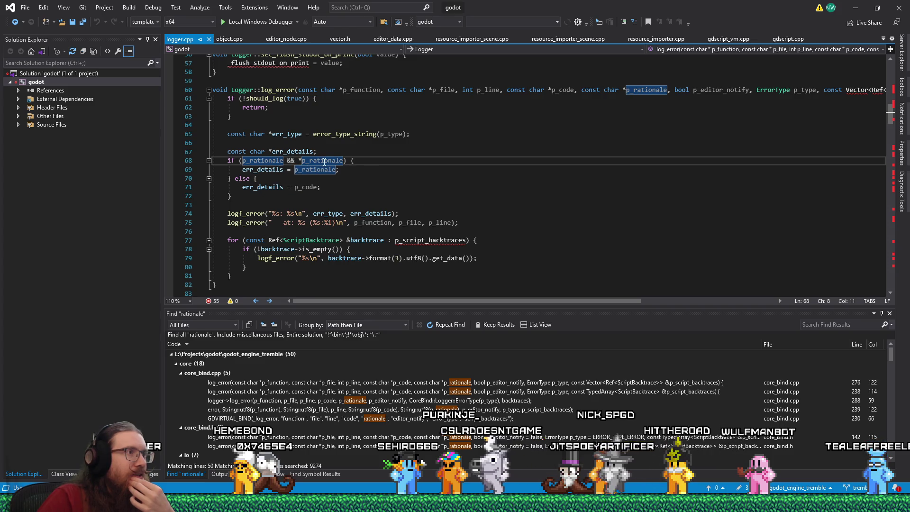
mouse_move(382, 211)
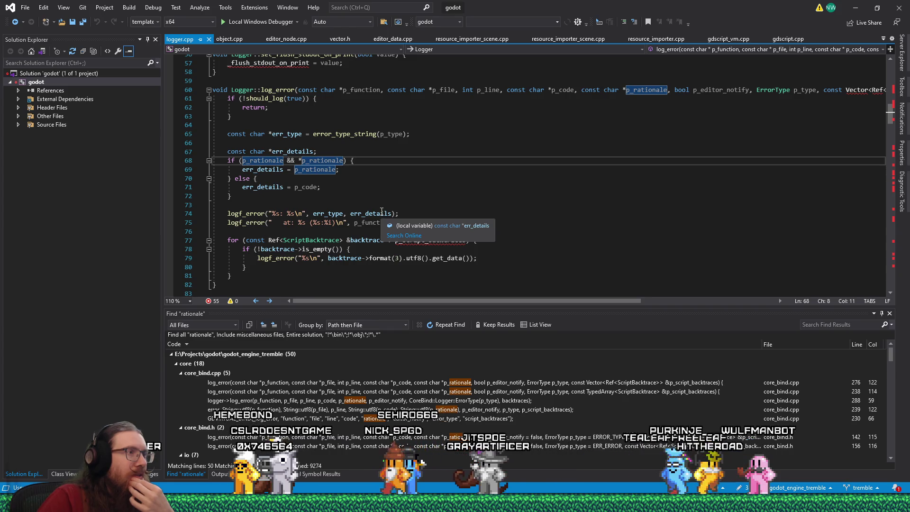
double_click(381, 213)
double_click(335, 214)
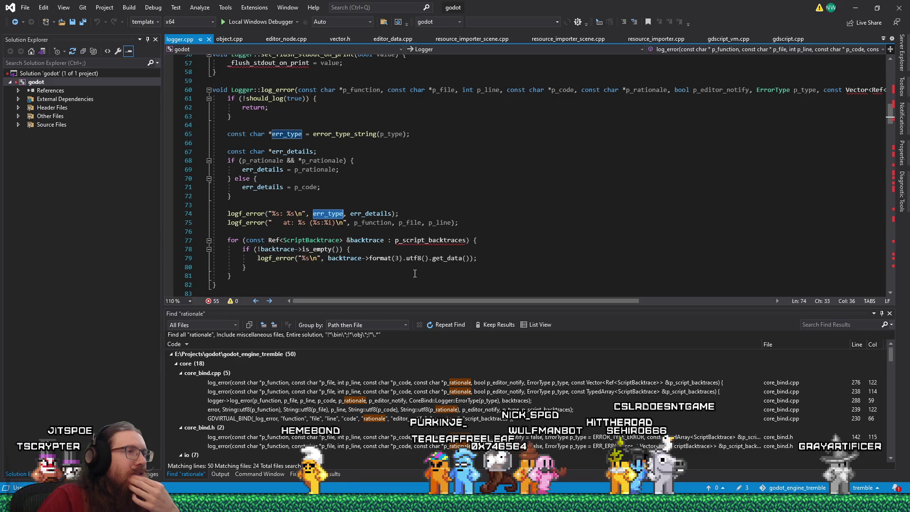
scroll(344, 257, down, 1)
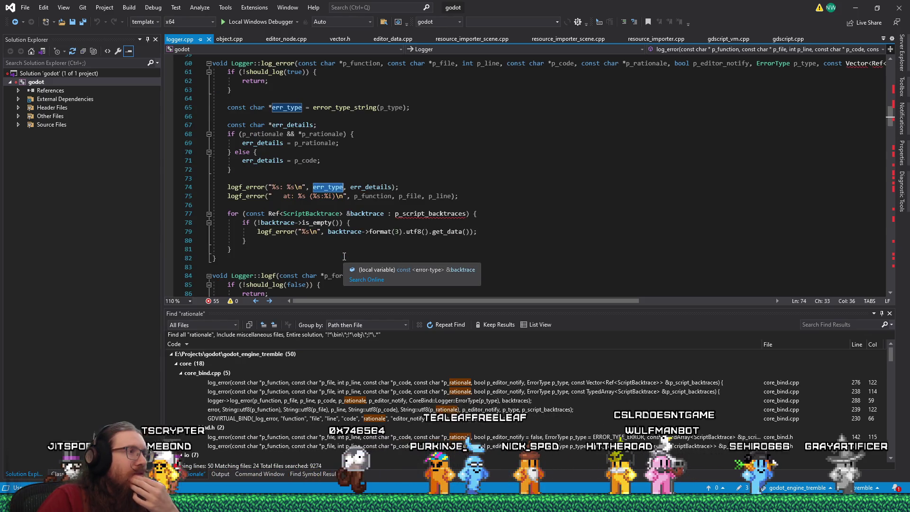
scroll(344, 256, up, 1)
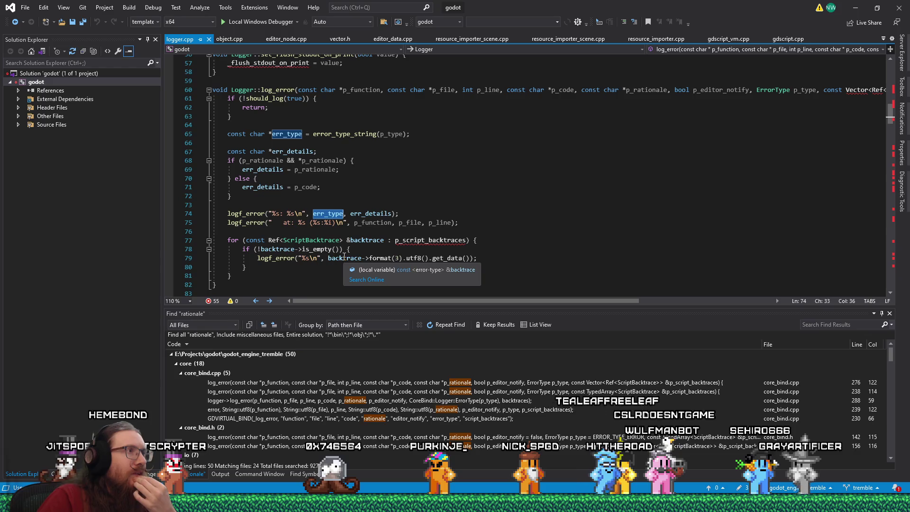
scroll(344, 256, down, 3)
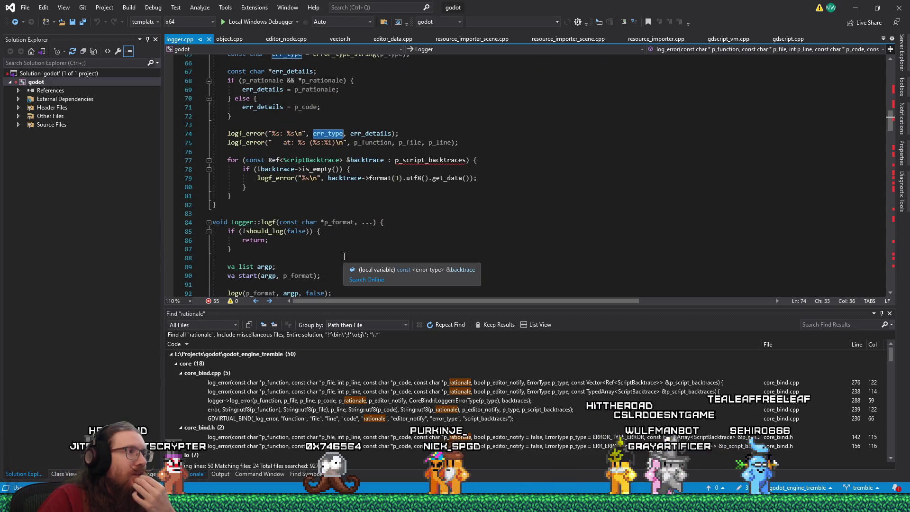
scroll(344, 257, down, 3)
scroll(344, 256, up, 5)
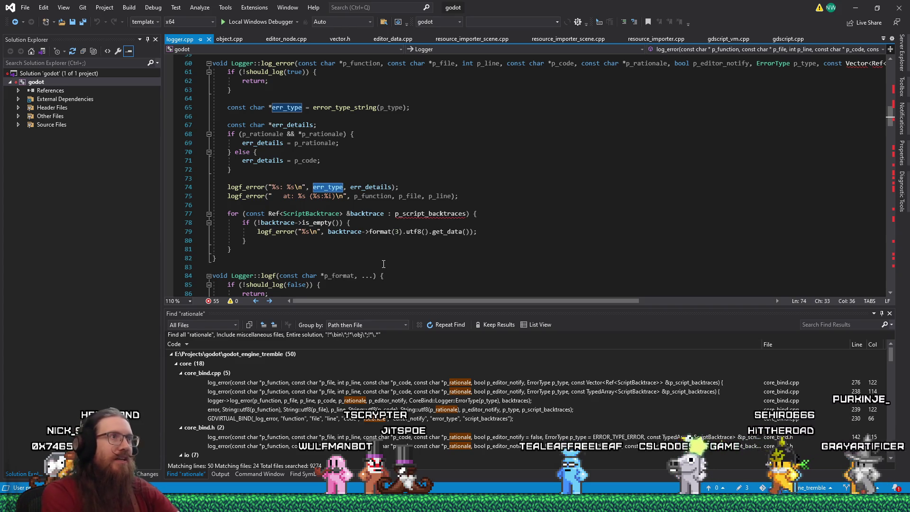
key(alt+Tab)
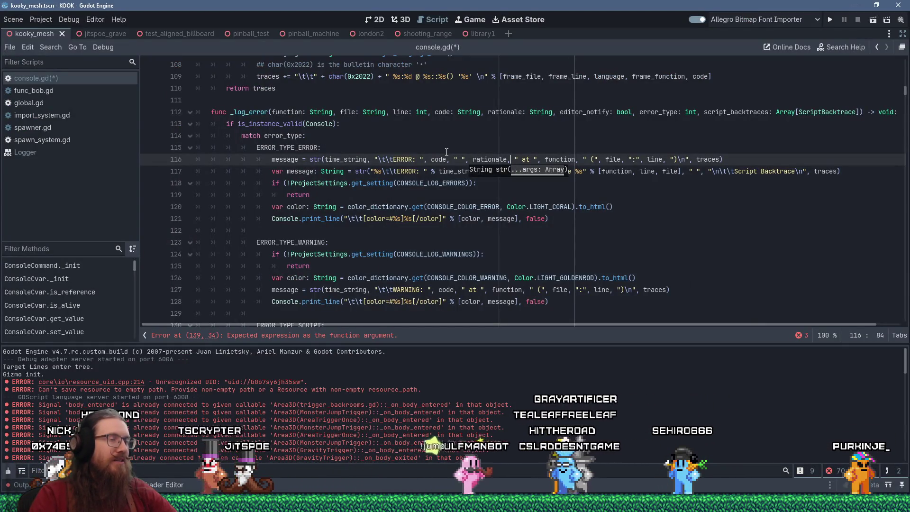
click(296, 150)
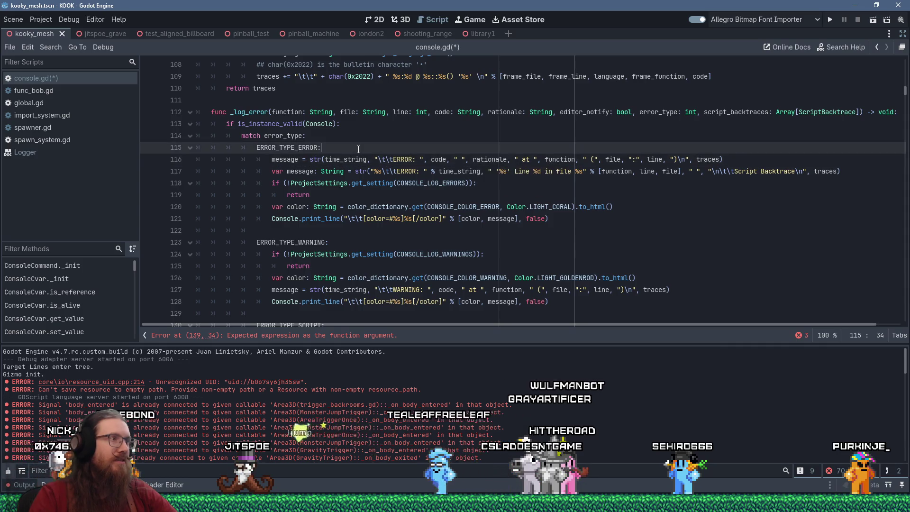
scroll(424, 219, up, 10)
scroll(423, 219, down, 10)
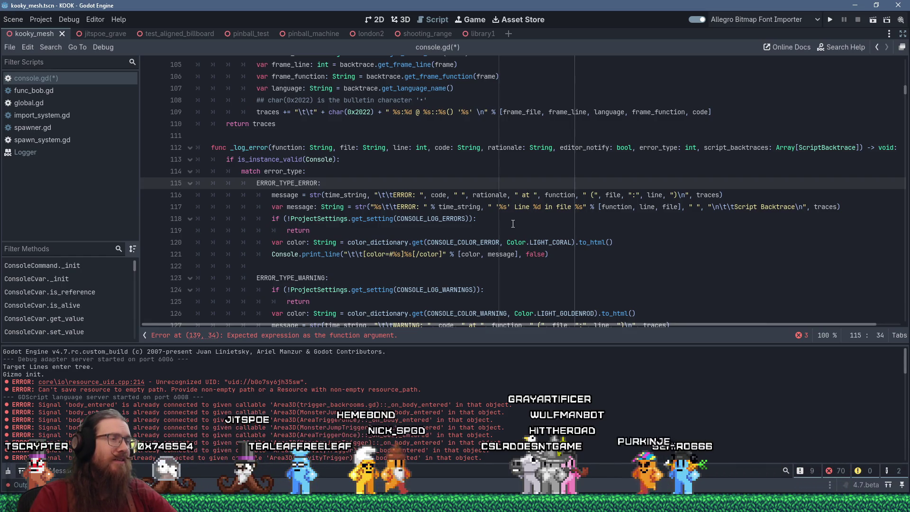
key(alt+Tab)
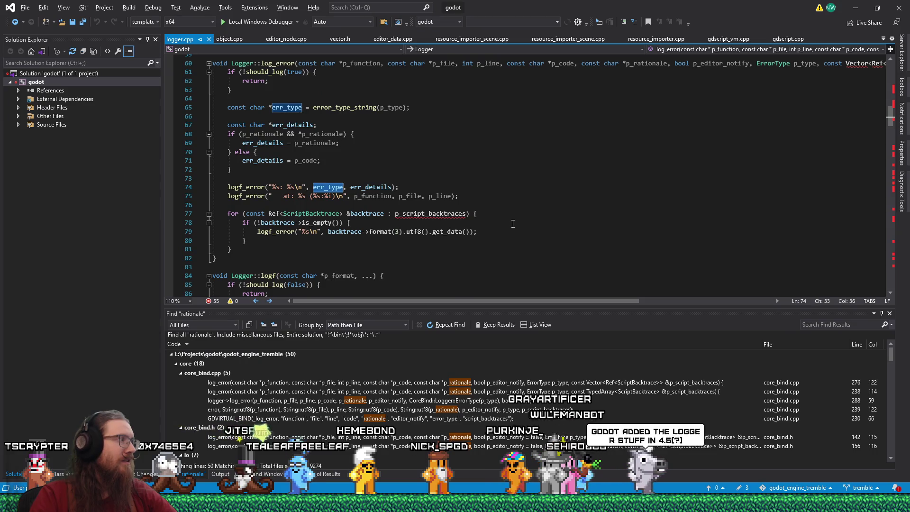
Step: Highlight p_code in the log_error signature to trace its fallback use
scroll(513, 223, up, 1)
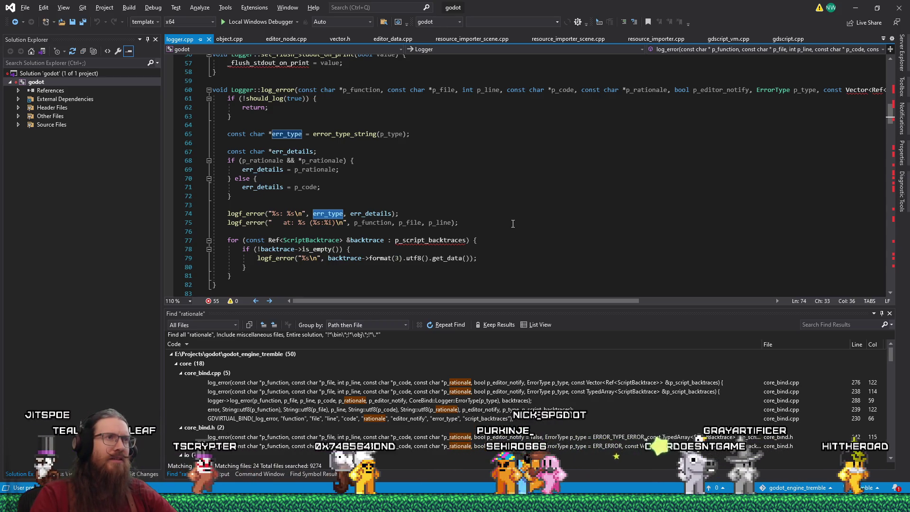
click(566, 90)
double_click(567, 90)
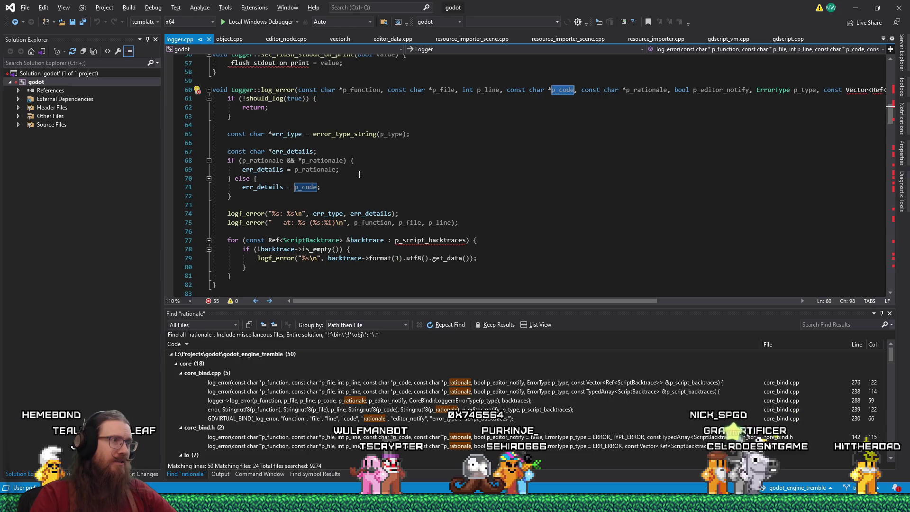
key(alt+Tab)
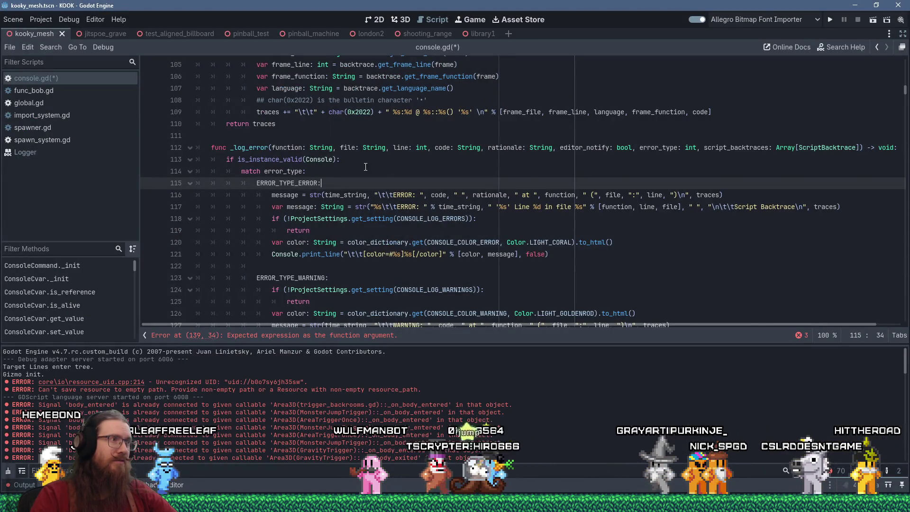
Step: Add 'var details := rationale if rationale else code' below the Console validity check
click(365, 160)
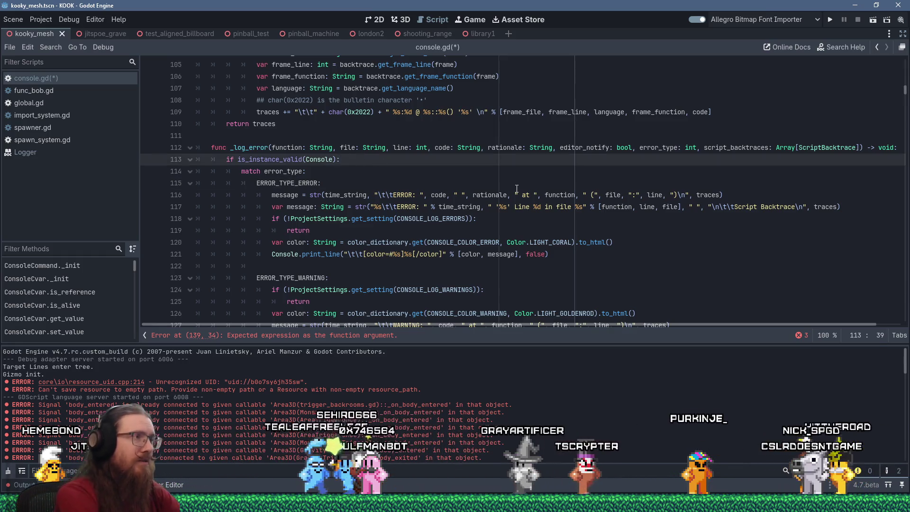
key(Return)
text(var )
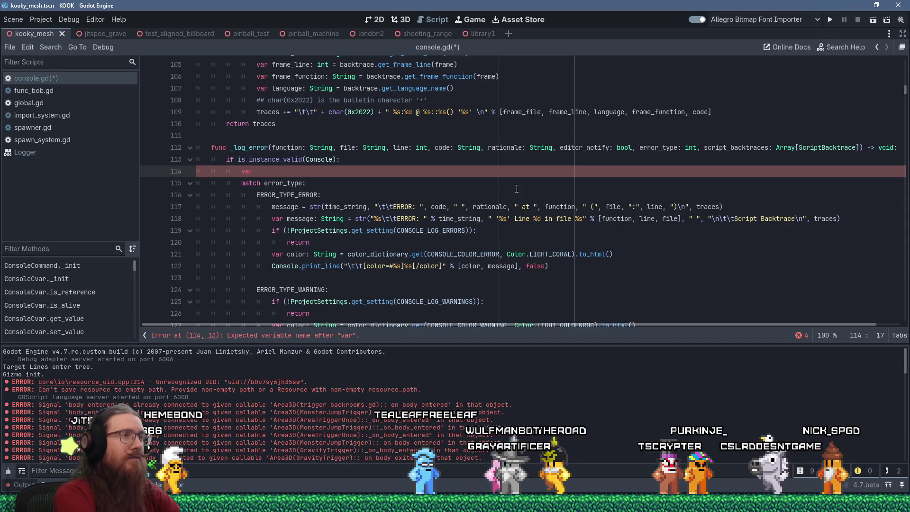
text(err)
key(BackSpace)
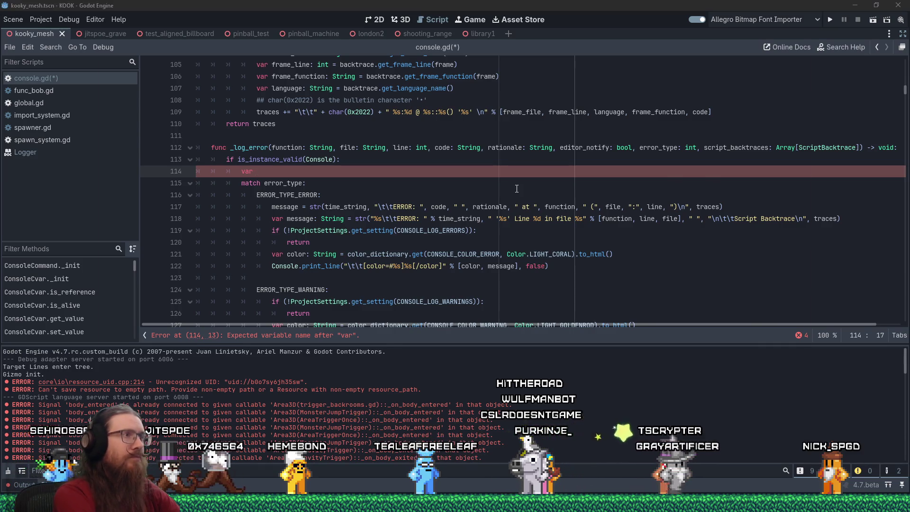
key(alt+Tab)
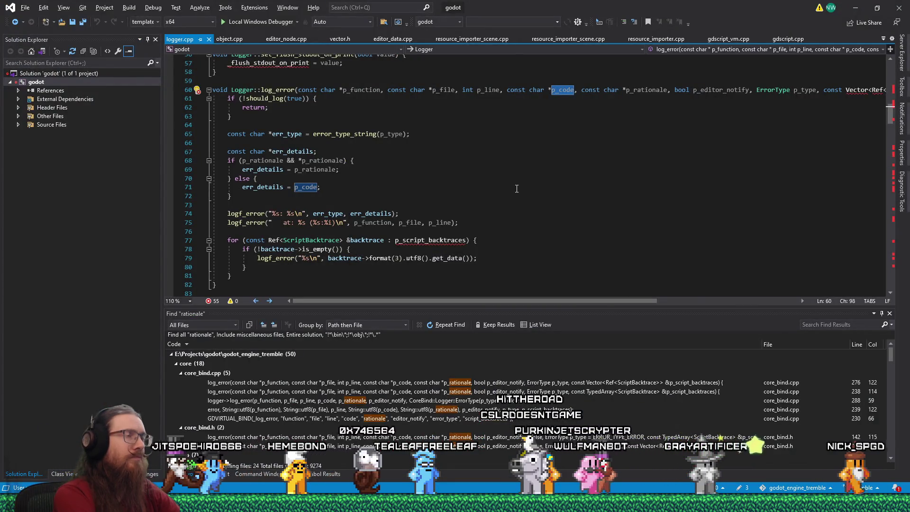
key(alt+Tab)
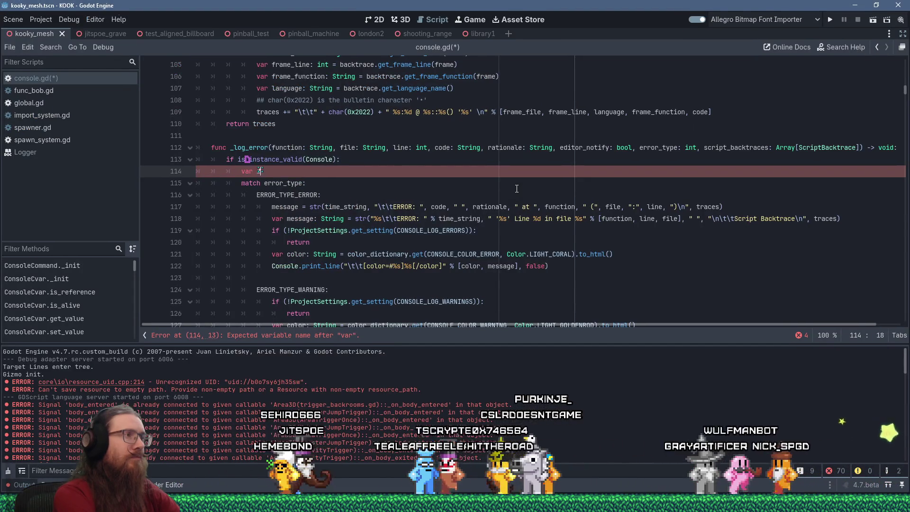
text(details := ra)
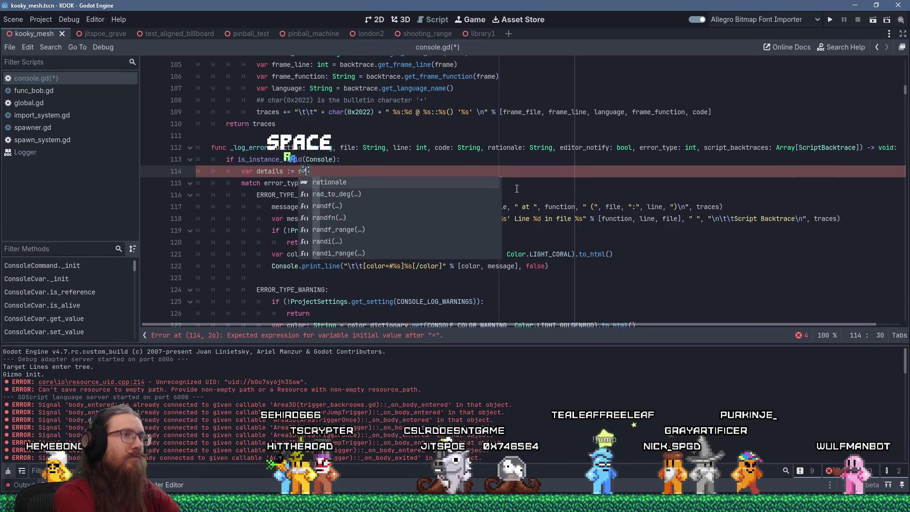
key(Return)
text(if ra)
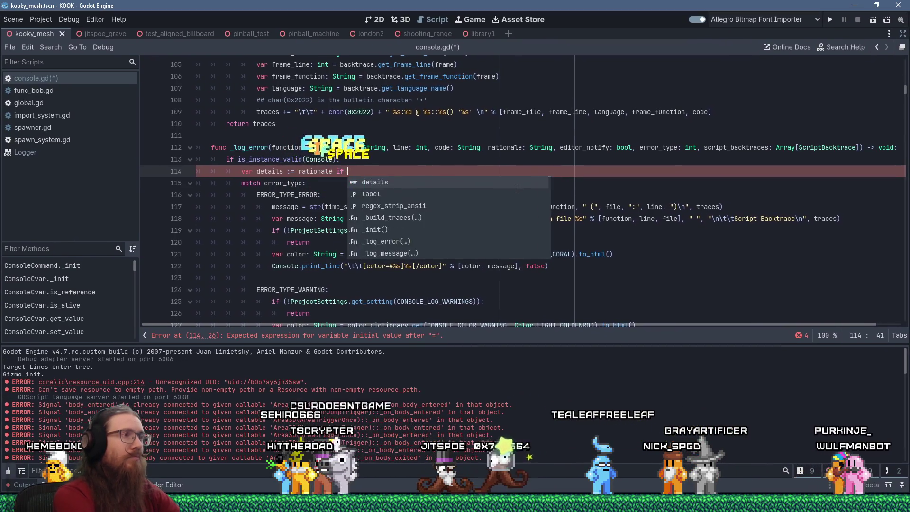
key(Return)
text(else )
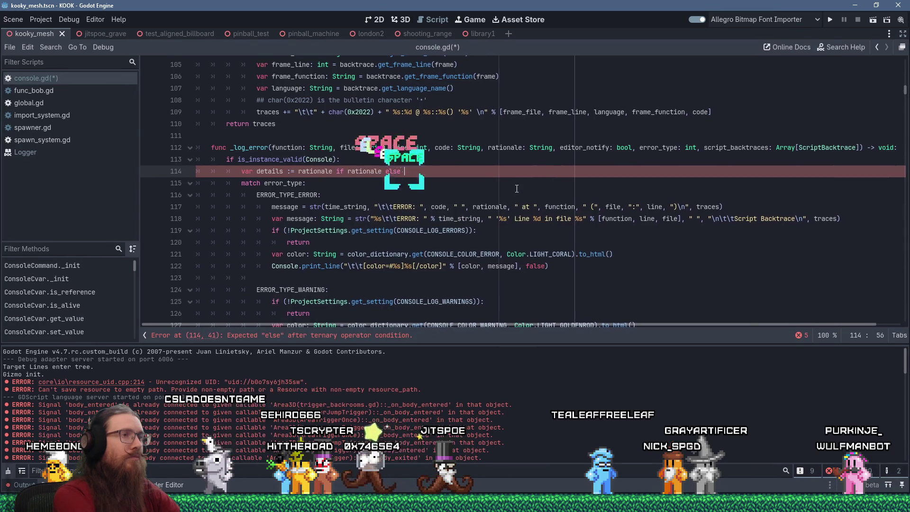
text(code)
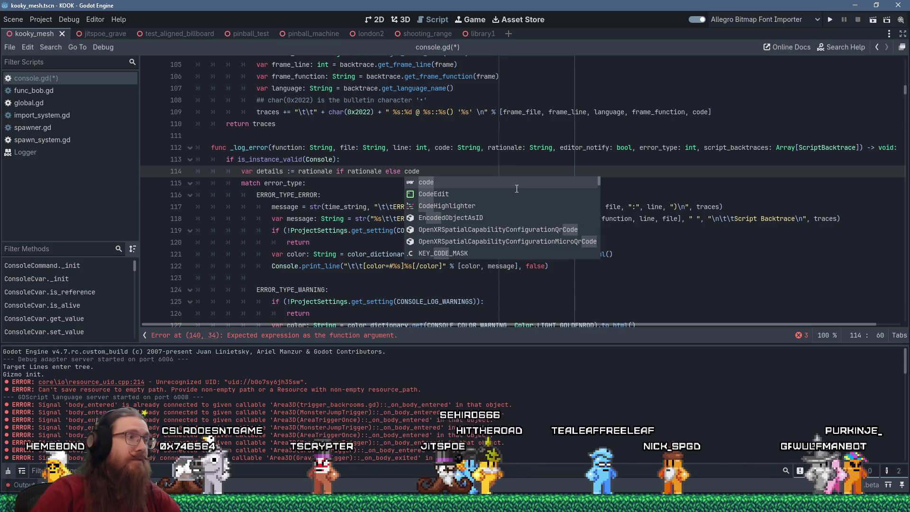
key(Escape)
Step: Select 'code, " ", rationale' on line 117 and start replacing it with details
key(Down)
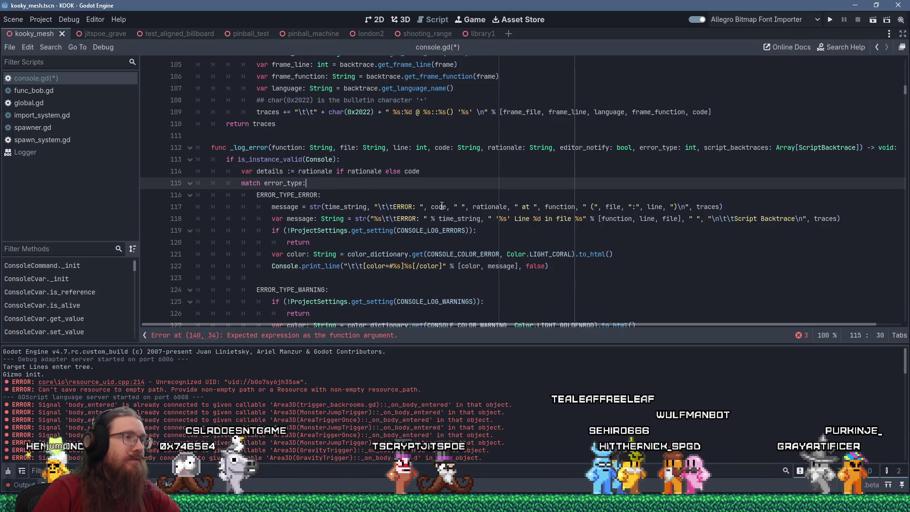
drag(432, 206, 487, 206)
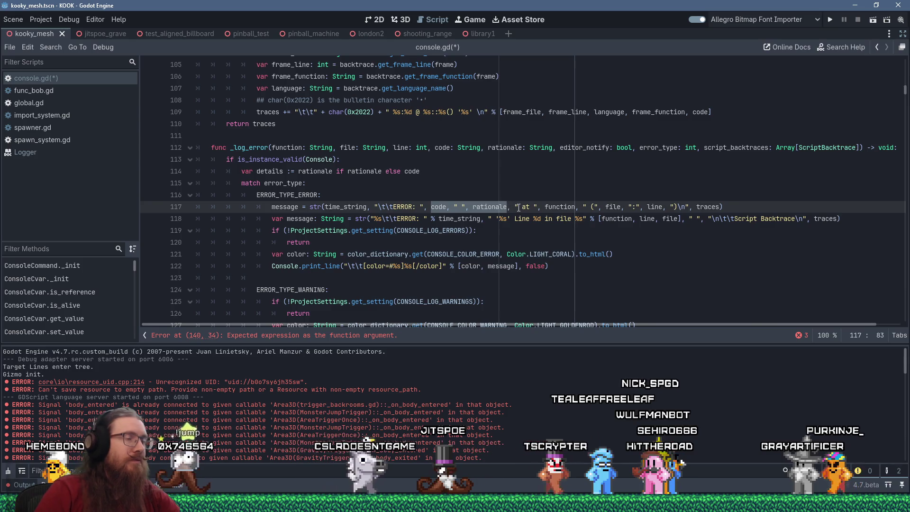
text(de)
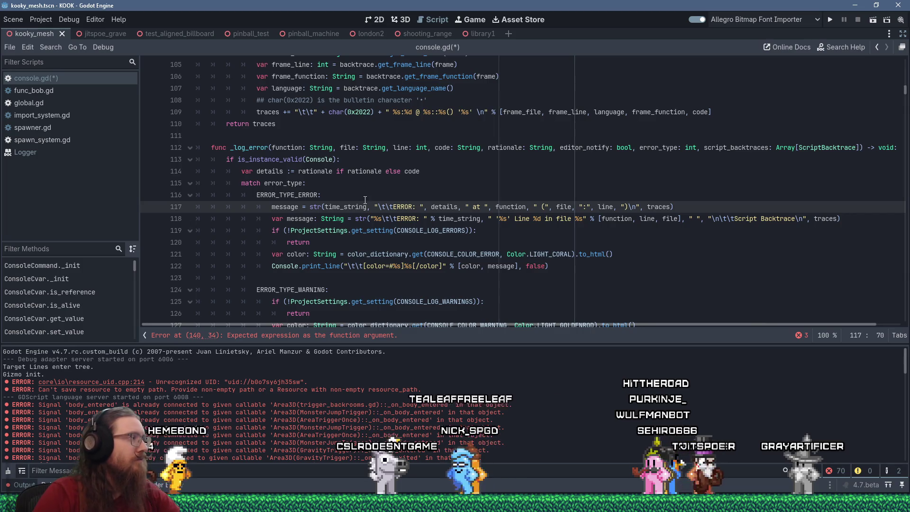
Step: Rename the _build_traces function to build_traces and copy its name
double_click(657, 206)
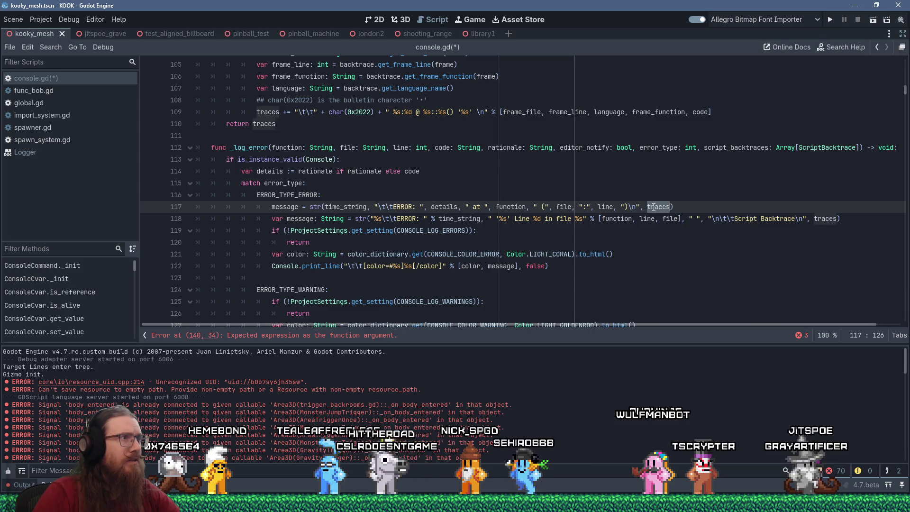
scroll(658, 214, up, 2)
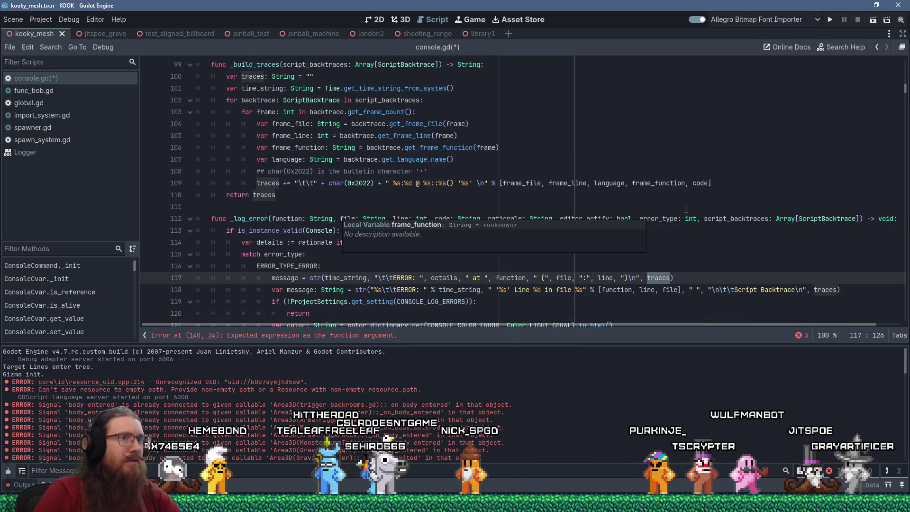
click(231, 64)
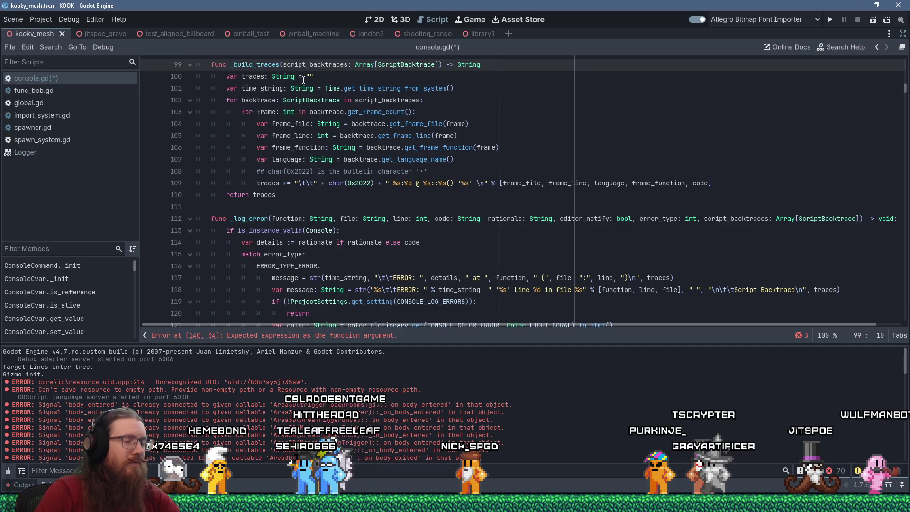
key(Delete)
right_click(254, 61)
key(Escape)
Step: End the line 117 ERROR message with build_traces(script_backtraces) instead of traces
click(662, 277)
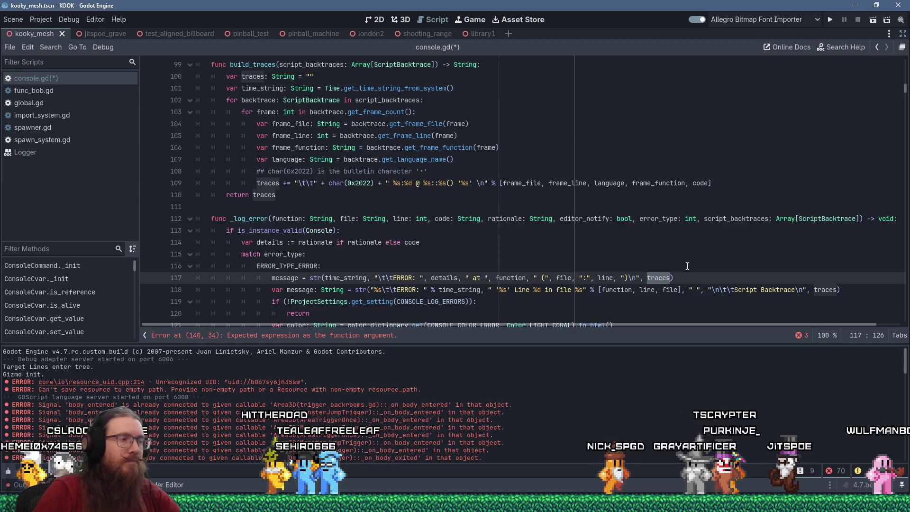
double_click(661, 277)
text(build_traces)
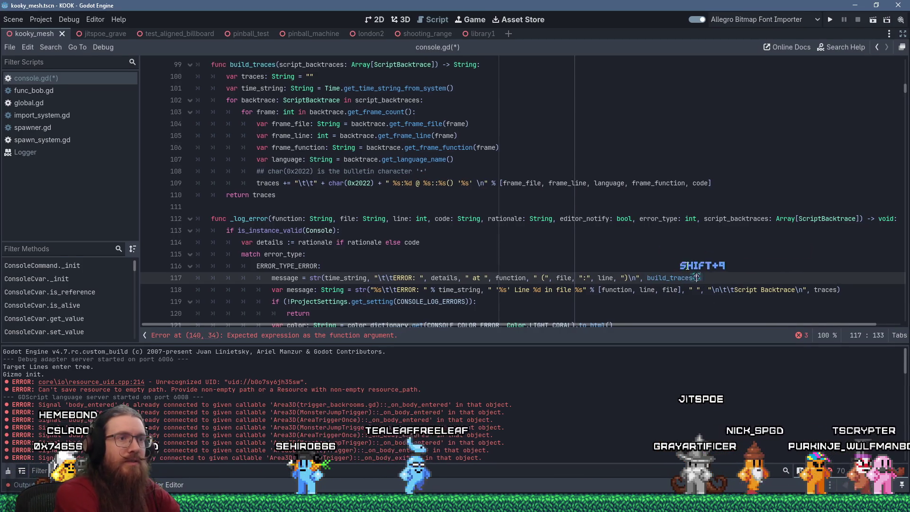
text((script_backtraces)
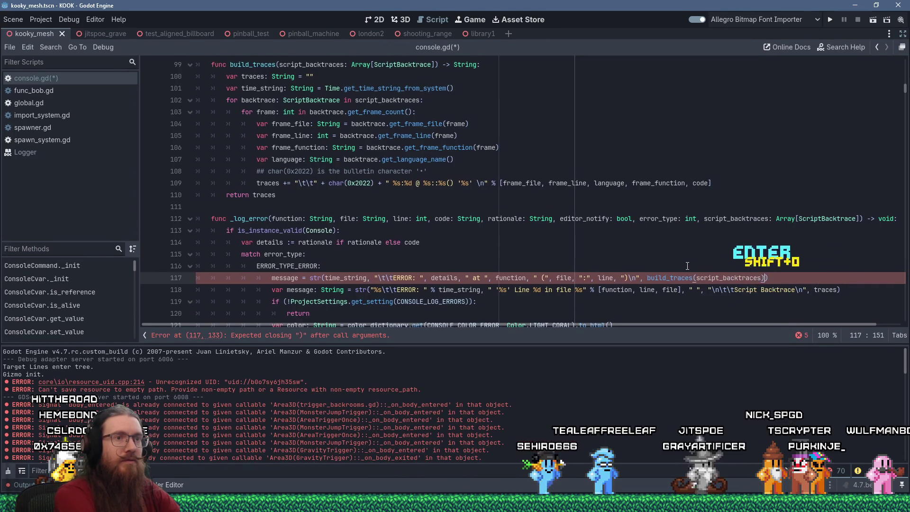
text())
scroll(609, 264, down, 2)
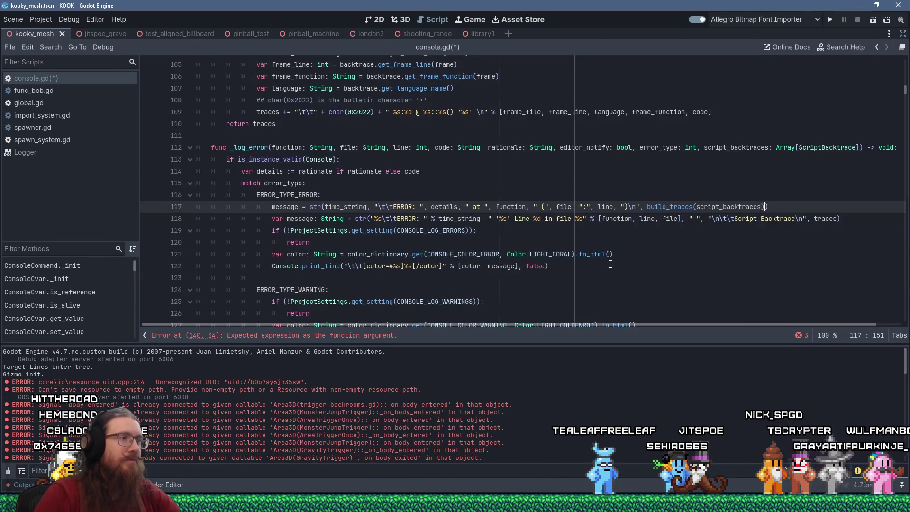
drag(849, 214, 856, 209)
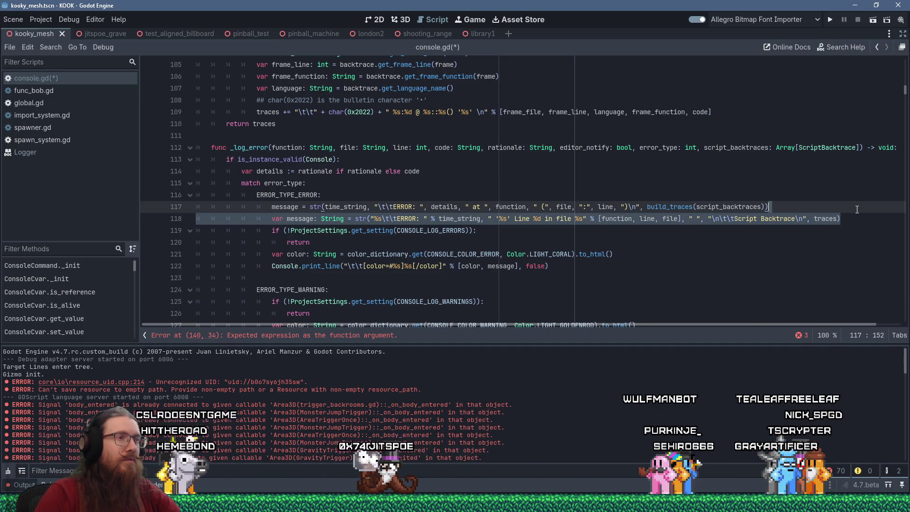
key(alt+Tab)
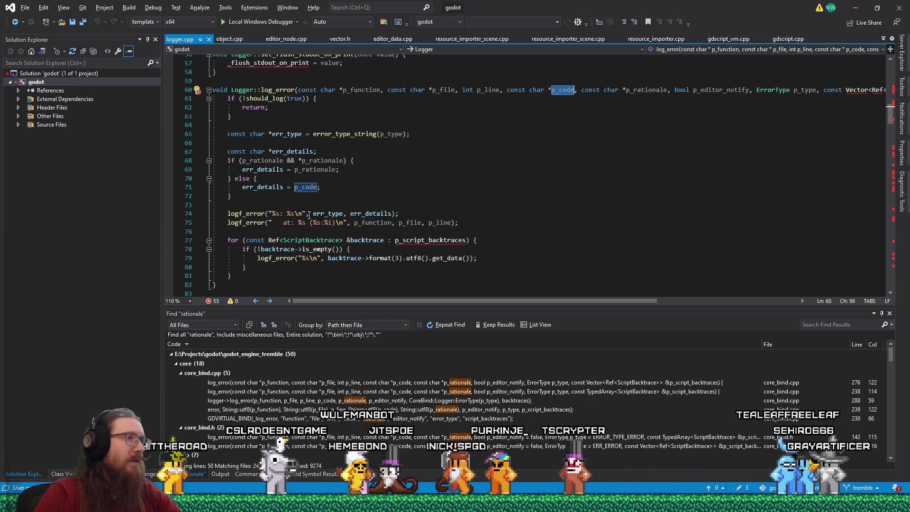
Step: Compare console.gd against the C++ logger code in Visual Studio
mouse_move(298, 223)
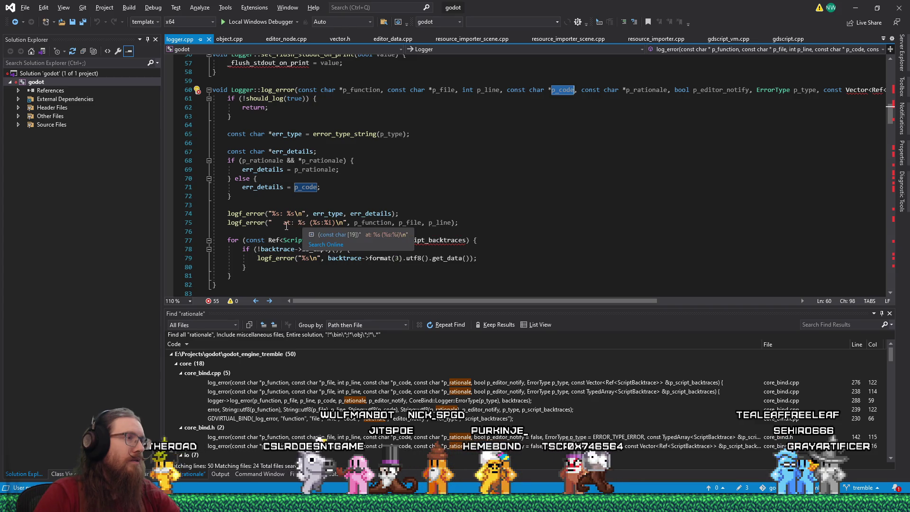
key(alt+Tab)
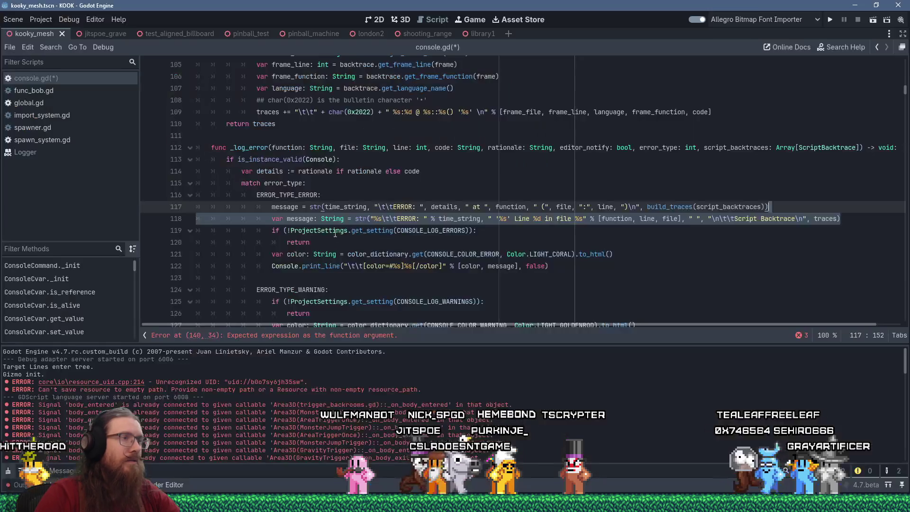
mouse_move(354, 235)
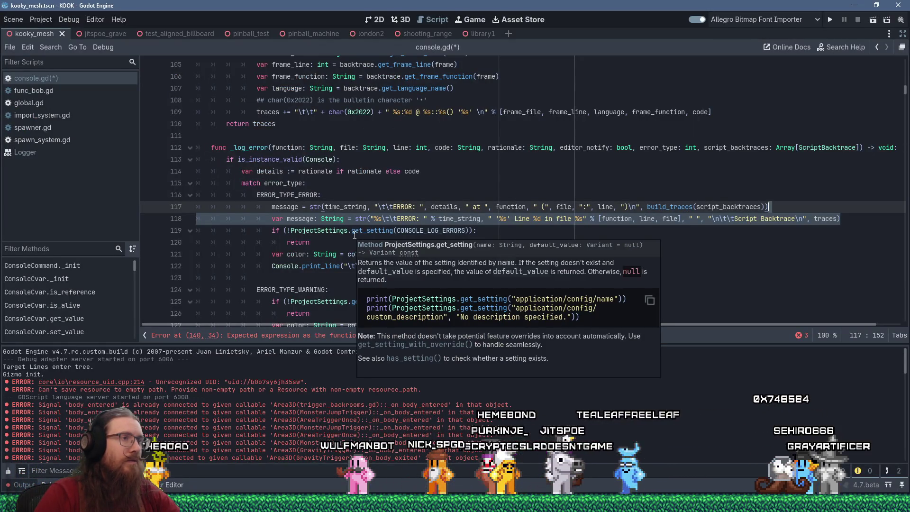
key(alt+Tab)
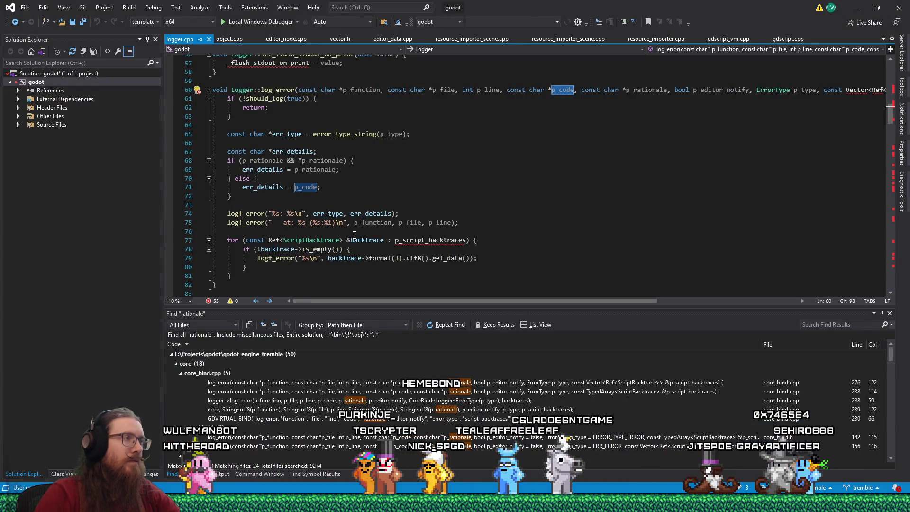
key(alt+Tab)
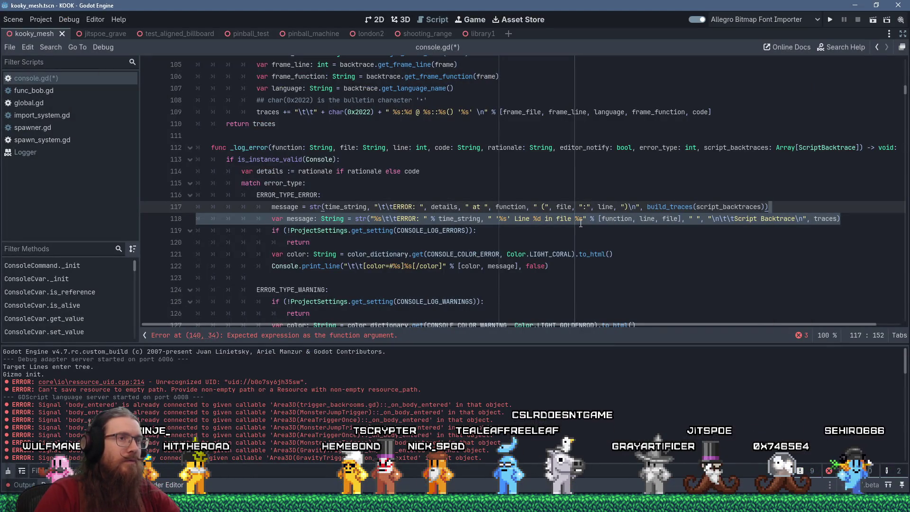
key(alt+Tab)
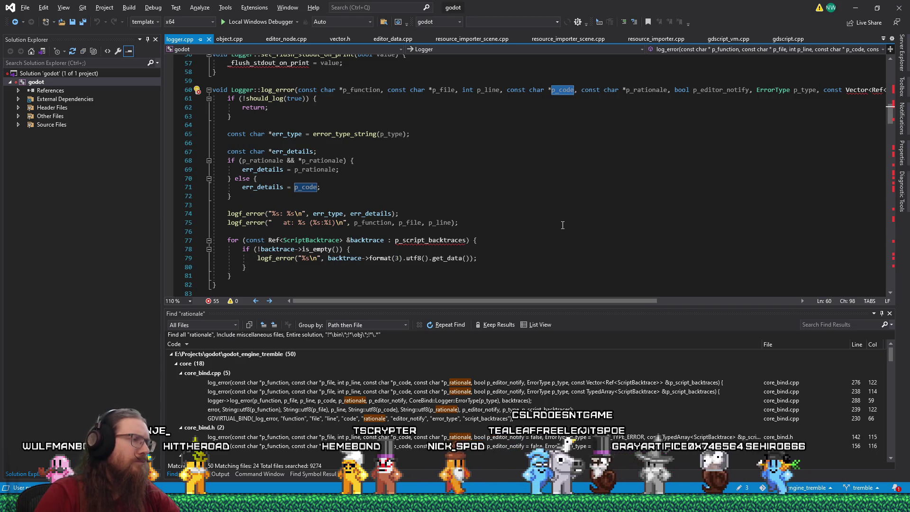
key(alt+Tab)
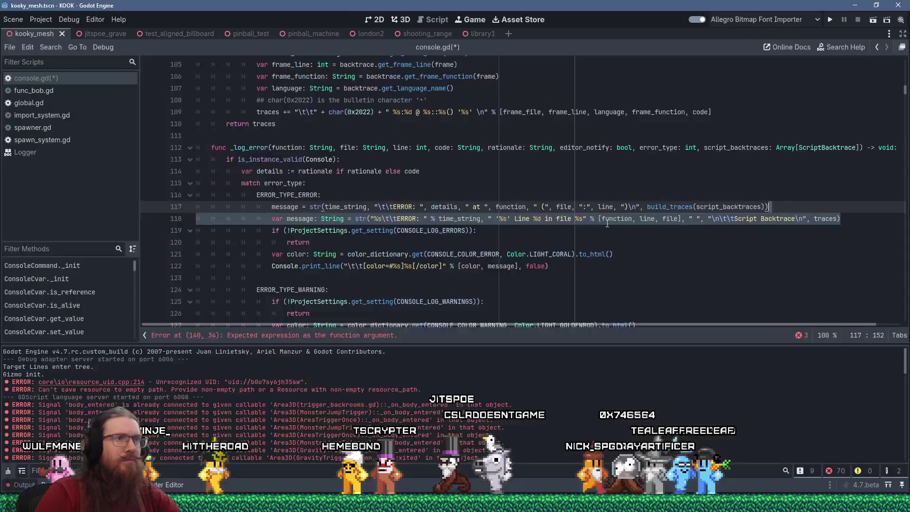
scroll(625, 224, up, 2)
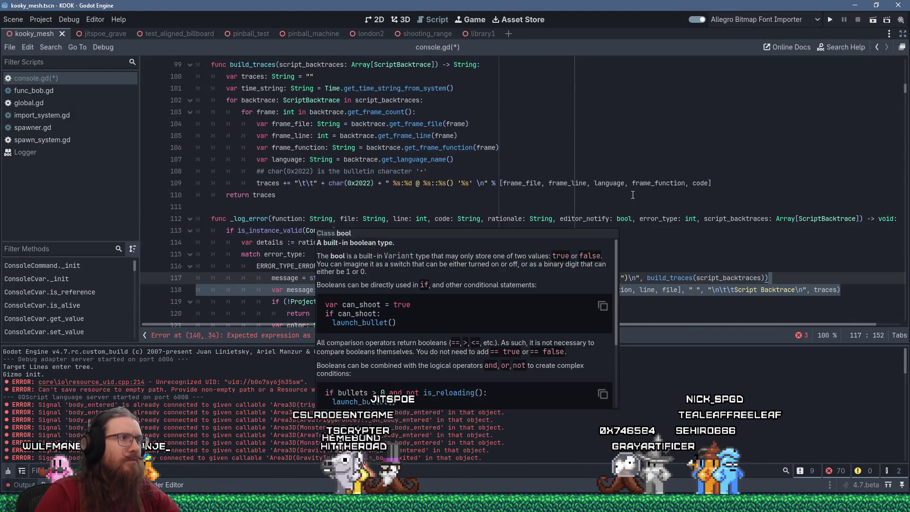
scroll(639, 188, down, 2)
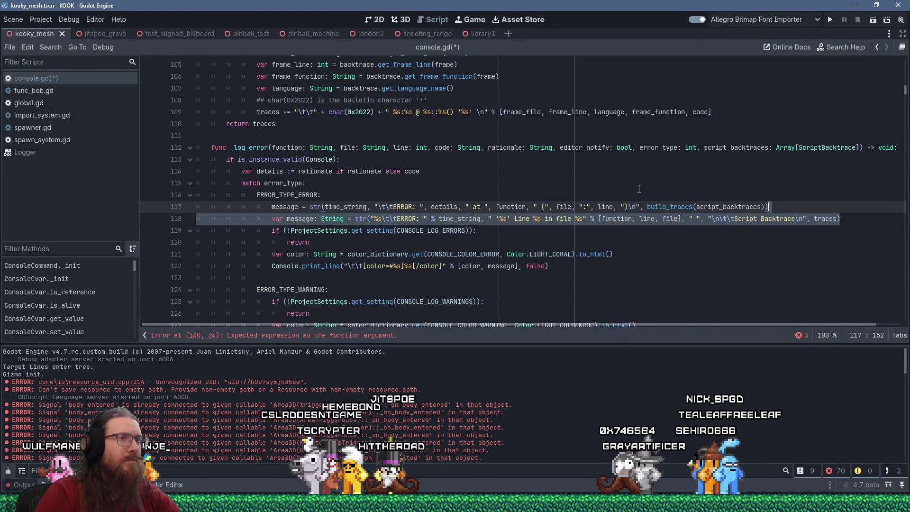
Step: Delete the old duplicate message line 118
click(446, 230)
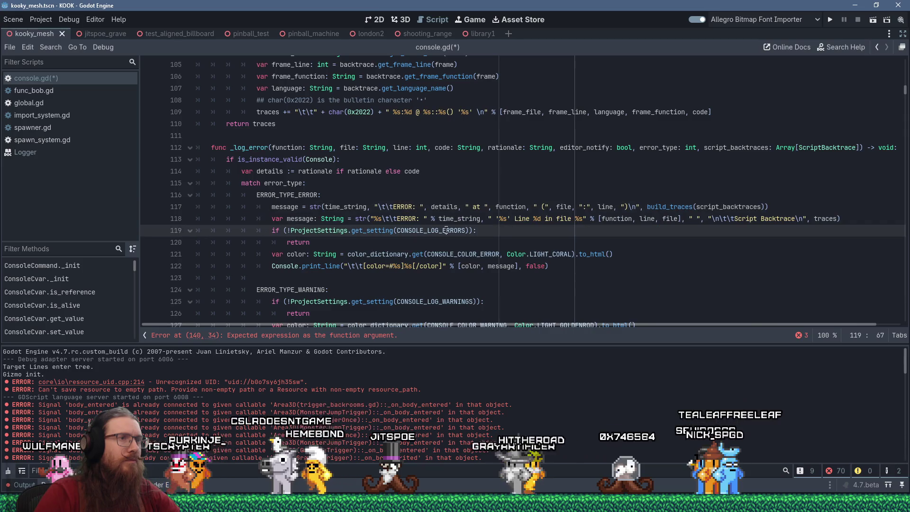
click(364, 209)
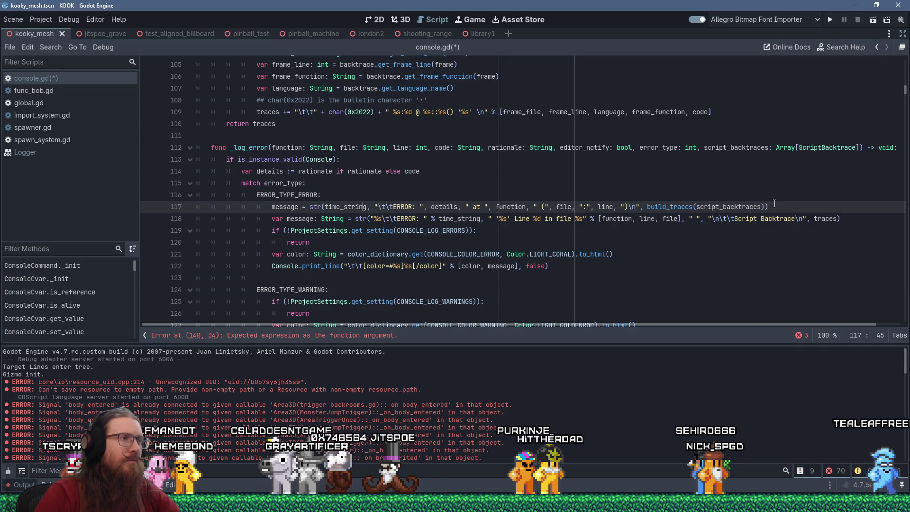
drag(846, 219, 857, 210)
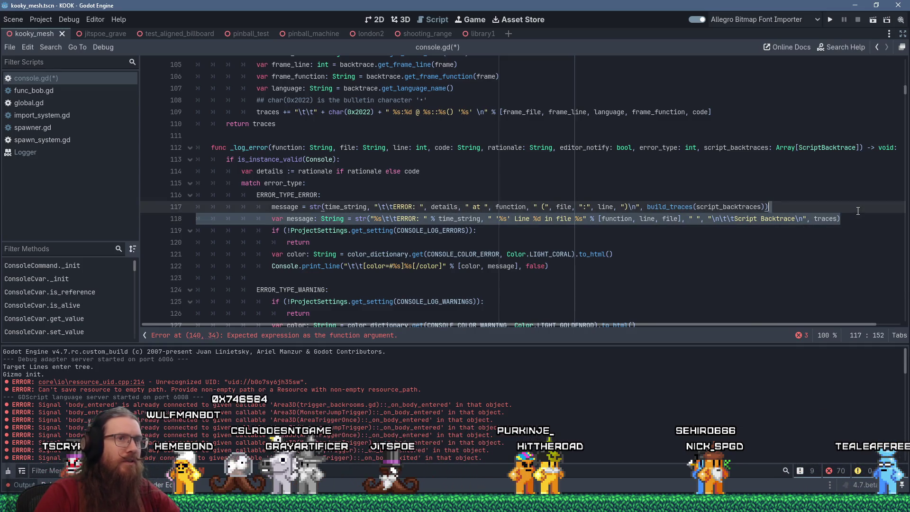
key(Delete)
Step: Turn line 117 into 'var message := str(...)' with an inferred type
key(Home)
text(var M:)
key(BackSpace)
key(BackSpace)
key(BackSpace)
key(BackSpace)
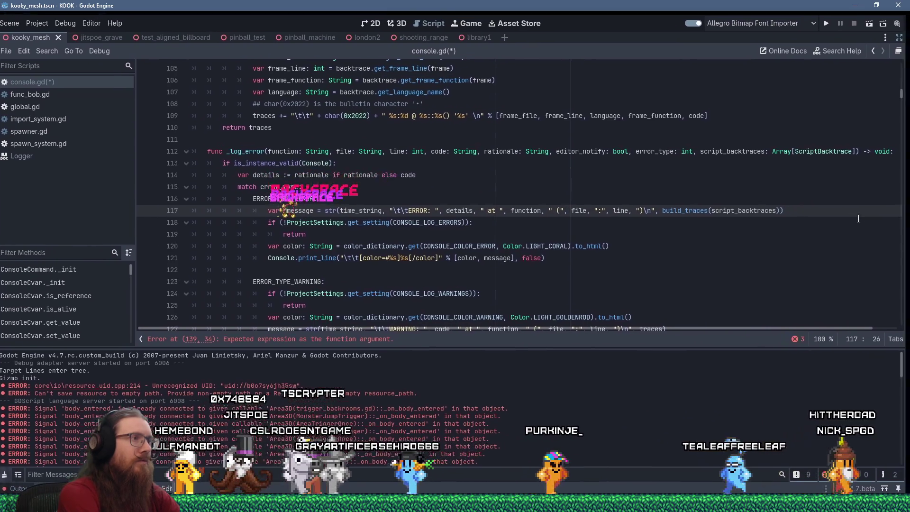
key(Right)
key(Right)
key(Right)
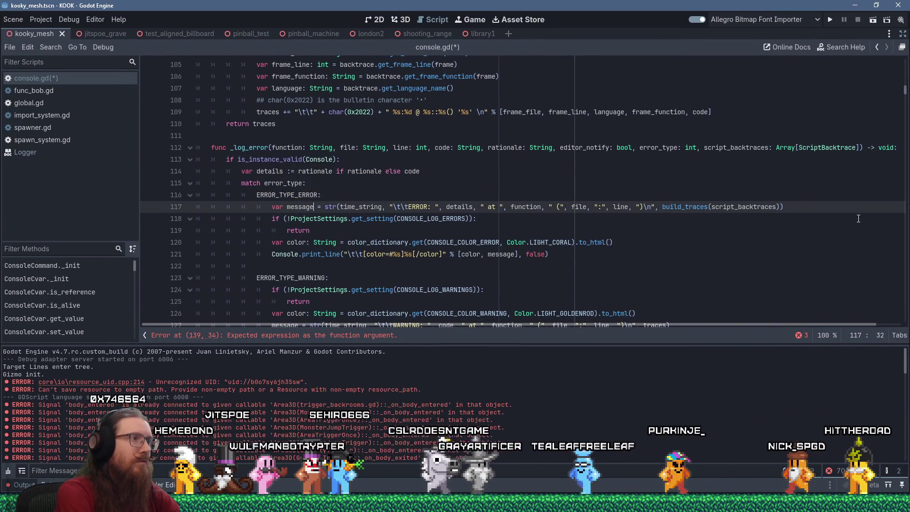
text(:)
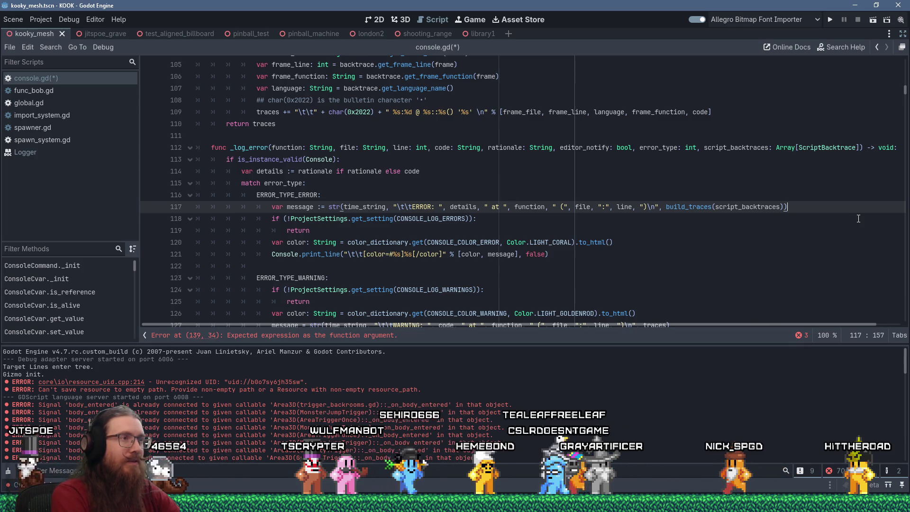
key(shift+Home)
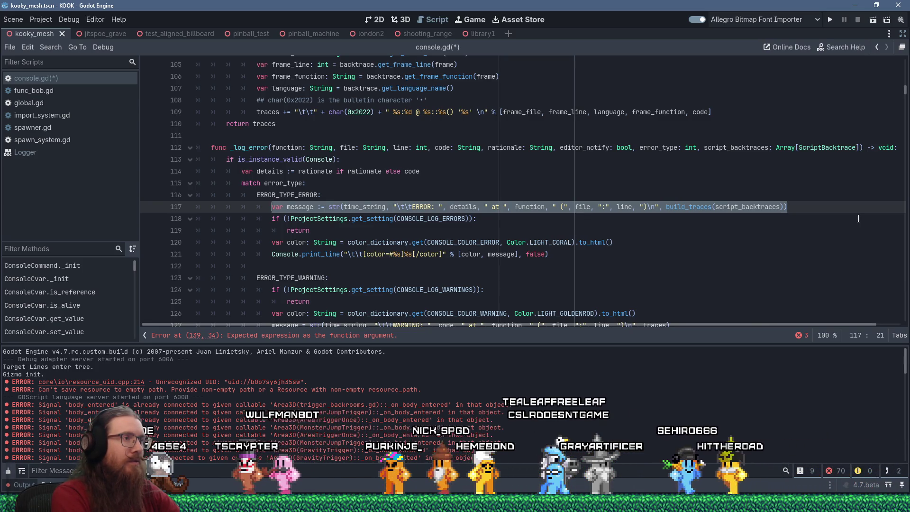
key(Down)
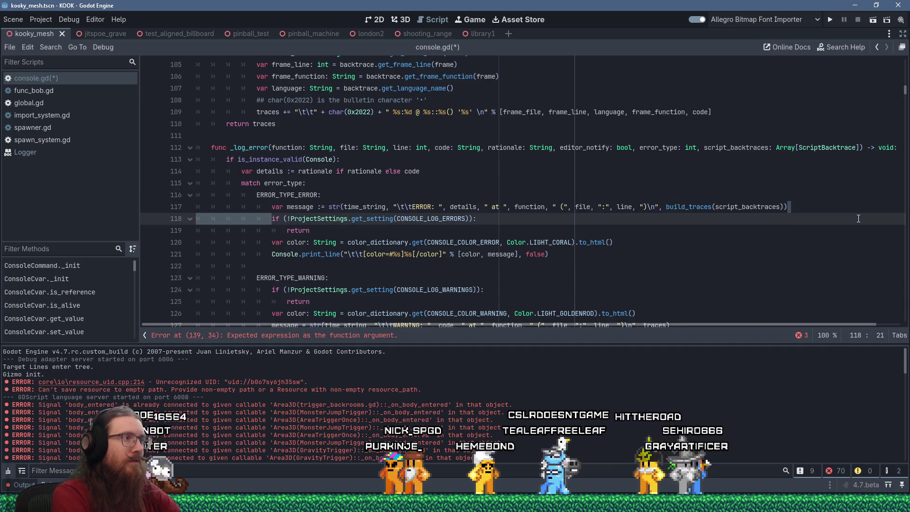
Step: Cut the var message line and paste copies after the settings check and into the warning branch
key(Up)
key(shift+Down)
key(ctrl+c)
key(shift+Delete)
key(Down)
key(Down)
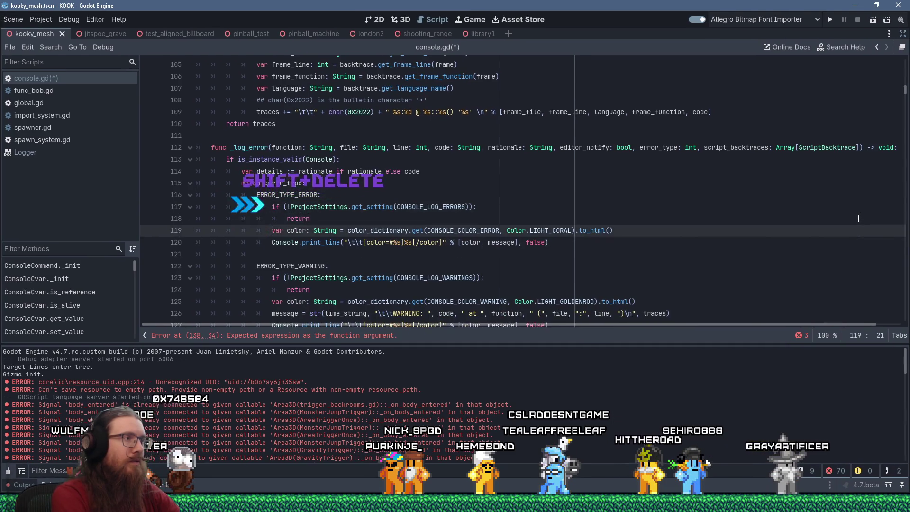
key(shift+Insert)
key(Down)
key(Down)
key(Down)
key(Down)
key(Down)
key(shift+Insert)
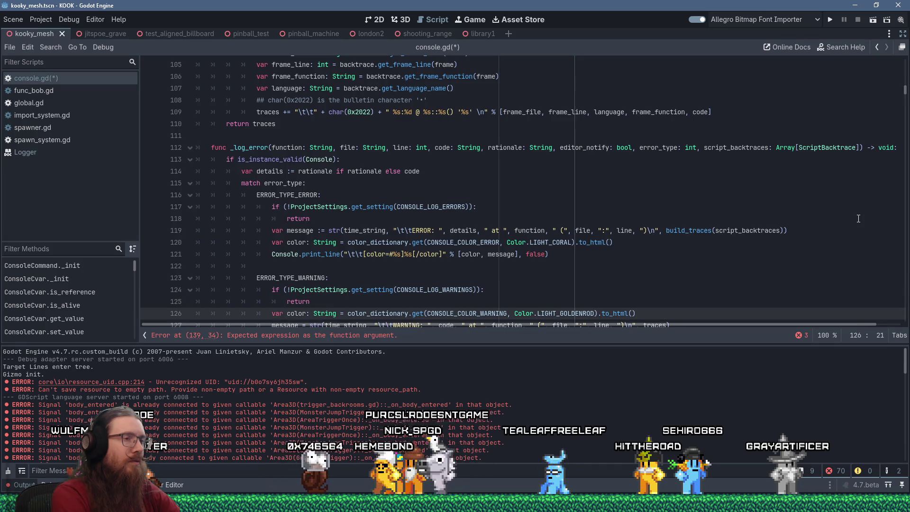
key(Down)
key(Down)
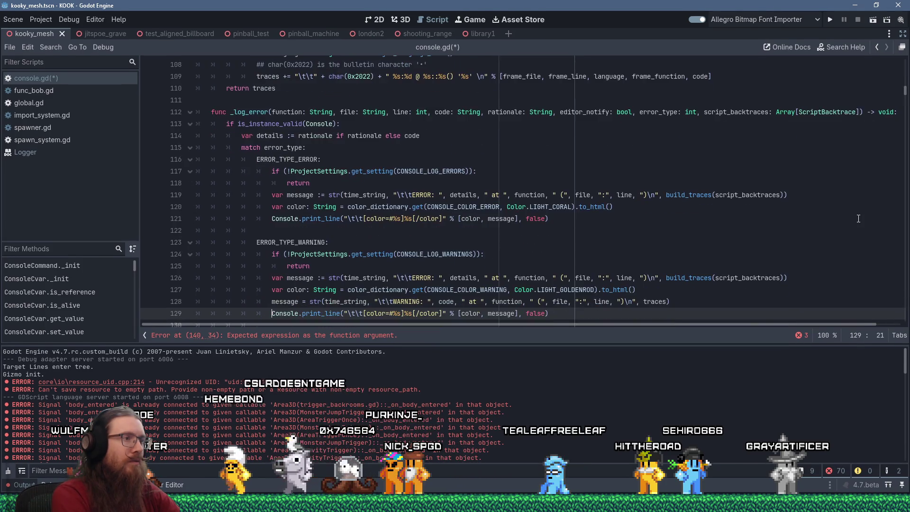
Step: Delete the old warning message line and relabel the pasted message 'WARNING'
key(Up)
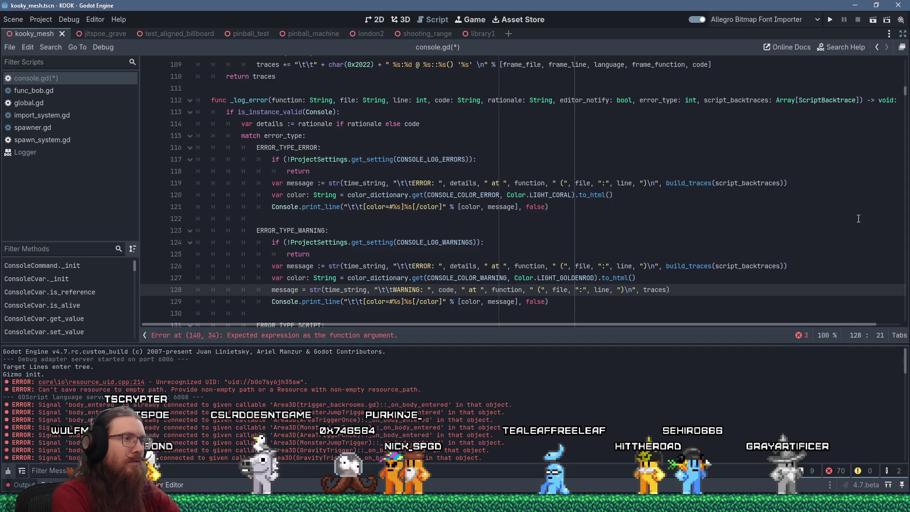
key(shift+Down)
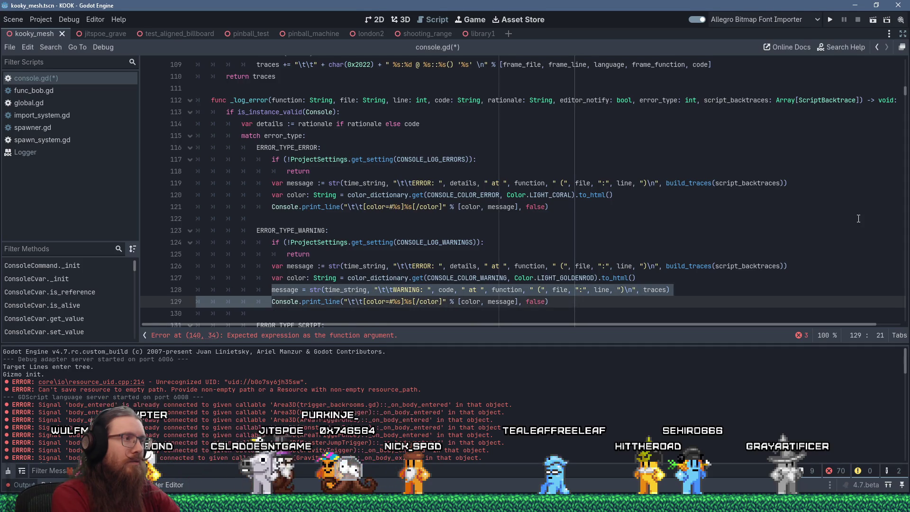
key(Delete)
key(Up)
key(Up)
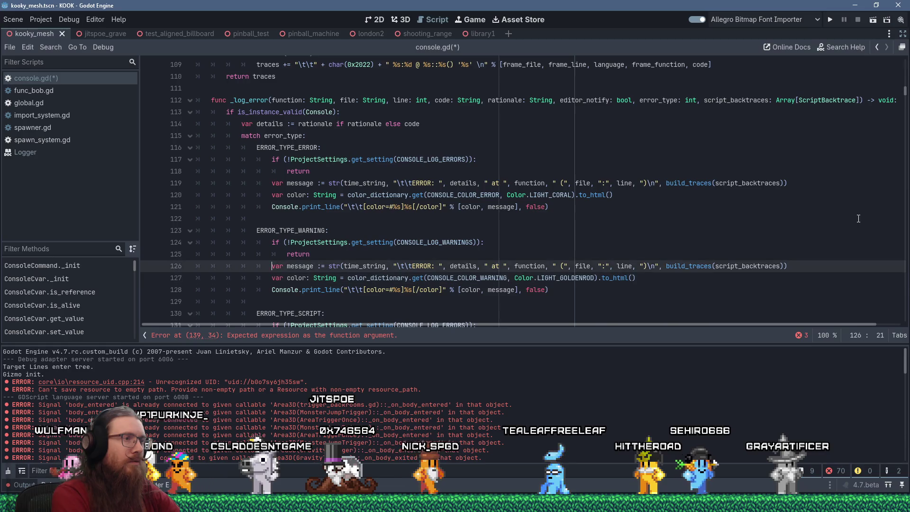
key(ctrl+Right)
key(ctrl+Right)
key(ctrl+shift+Right)
text(WARNING)
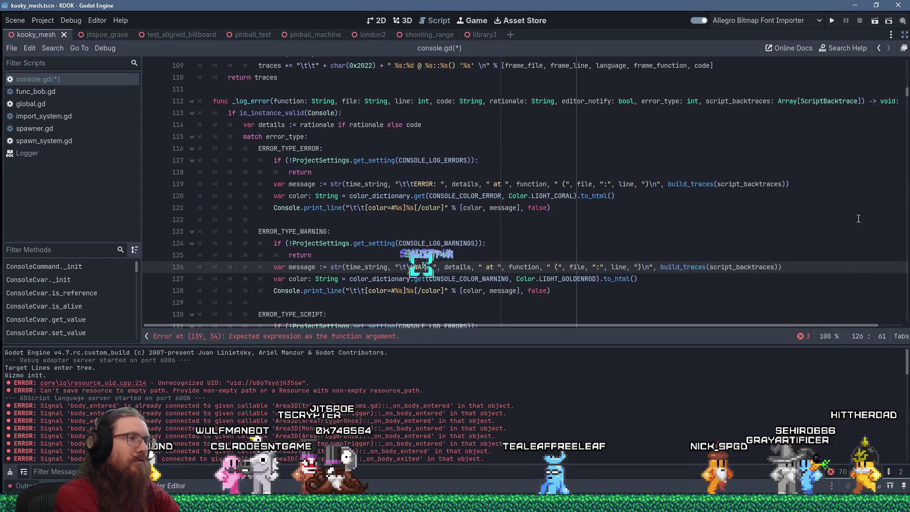
key(Escape)
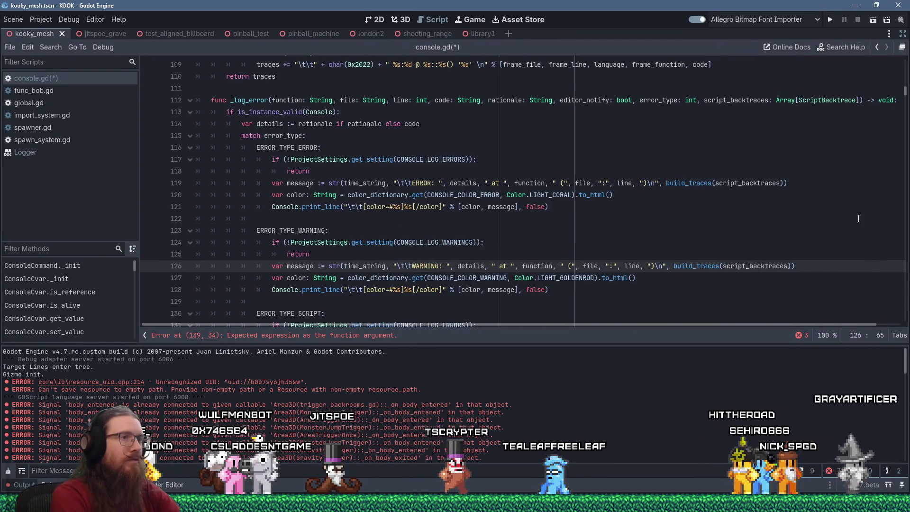
key(Down)
key(Down)
key(Down)
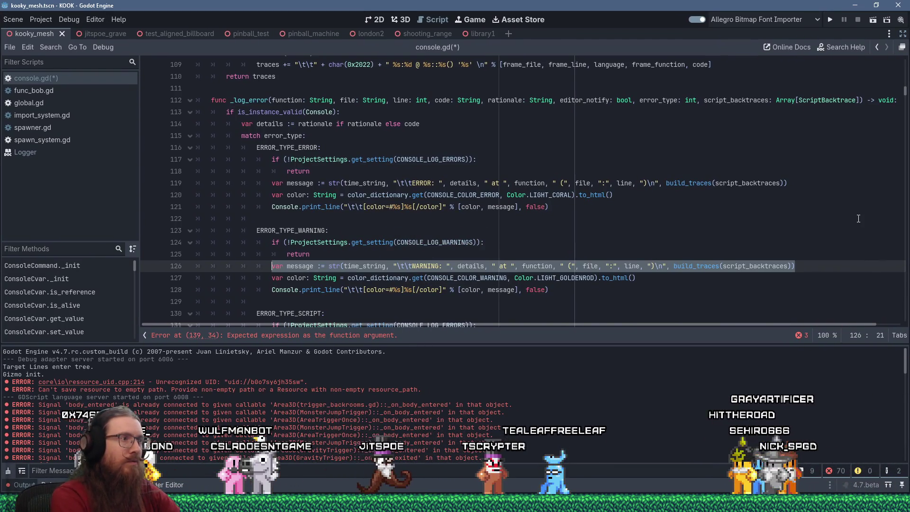
key(Up)
key(Up)
key(Up)
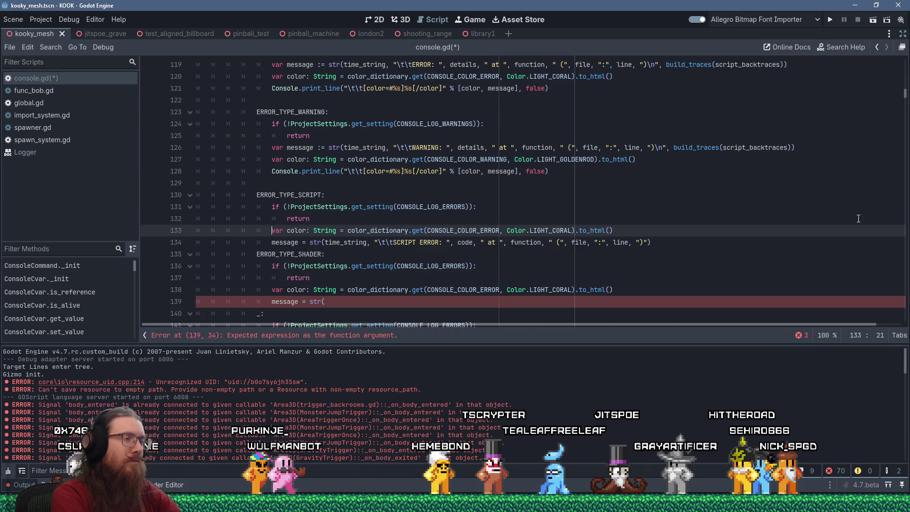
Step: Replace the old SCRIPT ERROR line with the pasted message relabelled 'SCRIPT ERROR'
key(Down)
key(shift+End)
key(Delete)
key(Up)
key(Return)
text(var message := str(time_string, "\t\tWARNING: ", details, " at ", function, " (", file, ":", line, ")\n", build_traces(script_backtraces)))
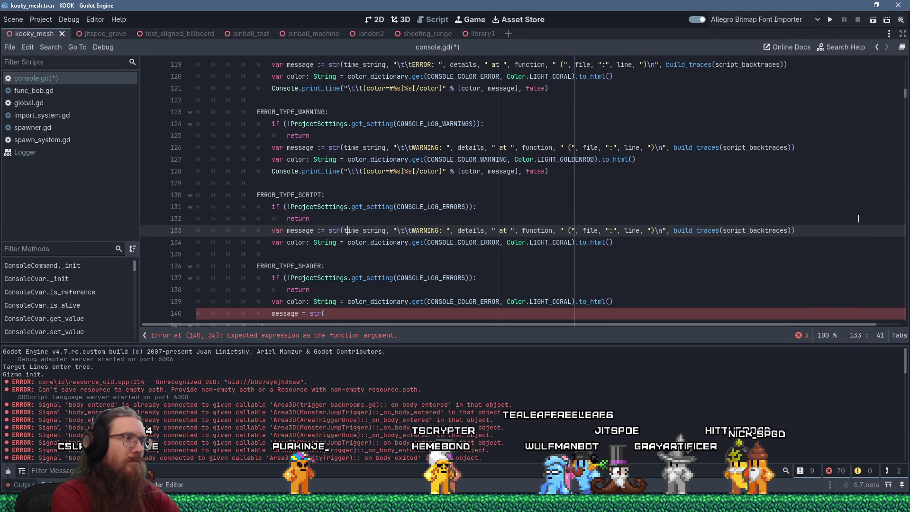
key(ctrl+shift+Right)
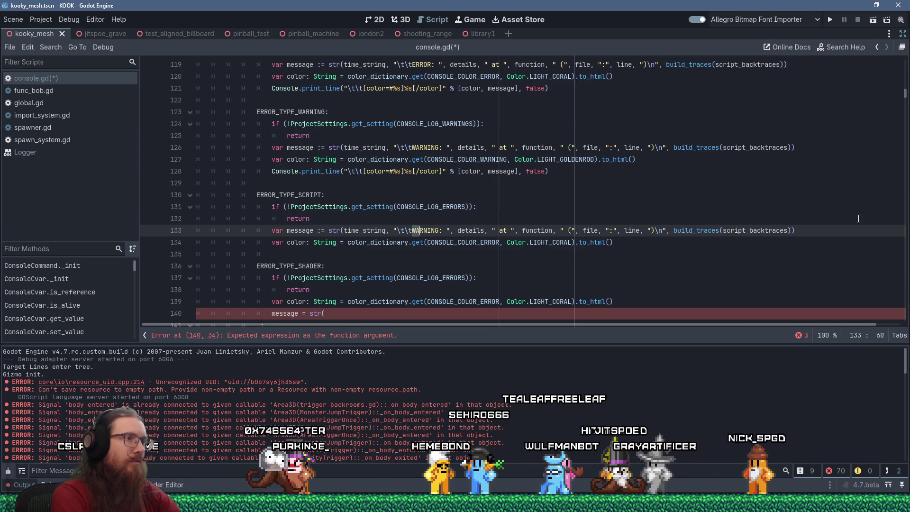
text(SCRIPT ERROR)
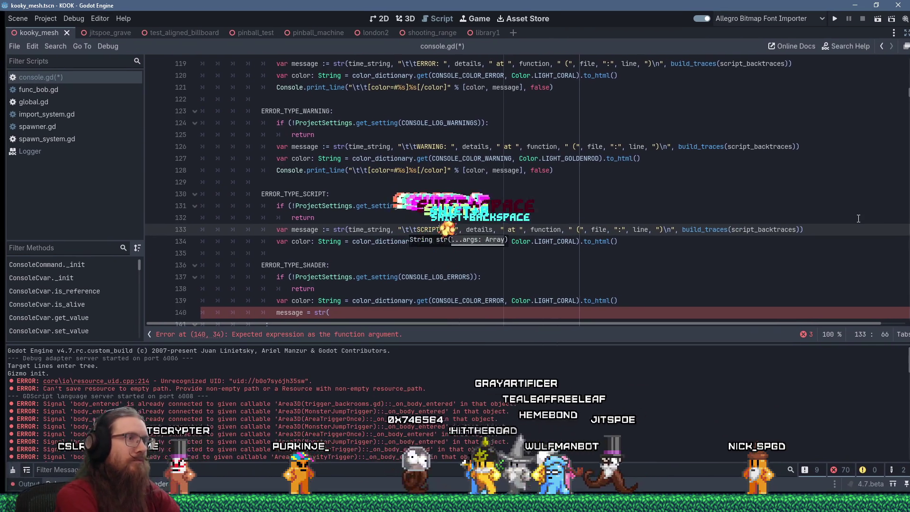
Step: Copy the warning branch's Console.print_line line into the script branch
key(Up)
key(Up)
key(Up)
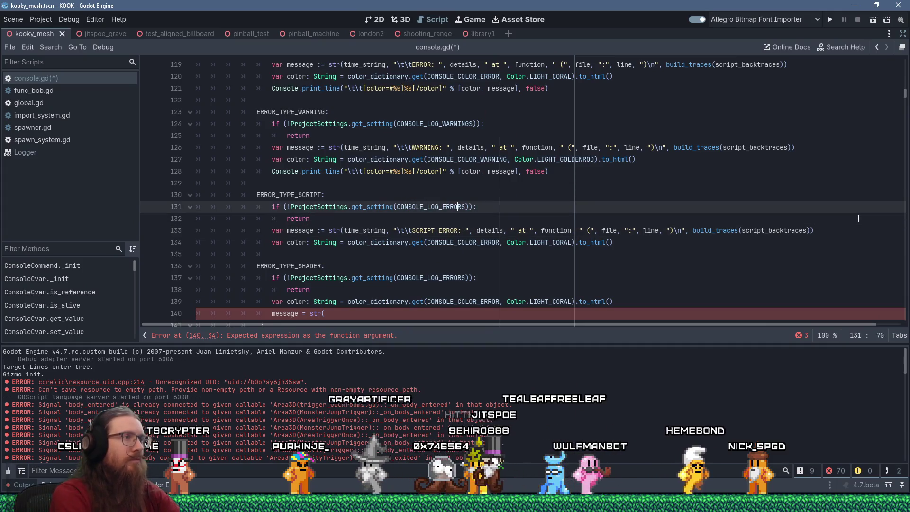
key(End)
key(shift+Home)
key(ctrl+Insert)
key(Down)
key(Down)
key(Down)
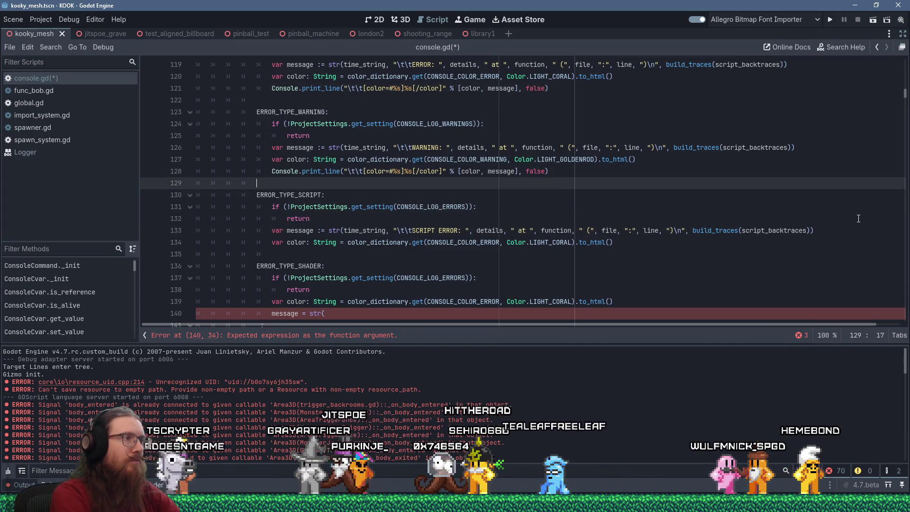
key(shift+Insert)
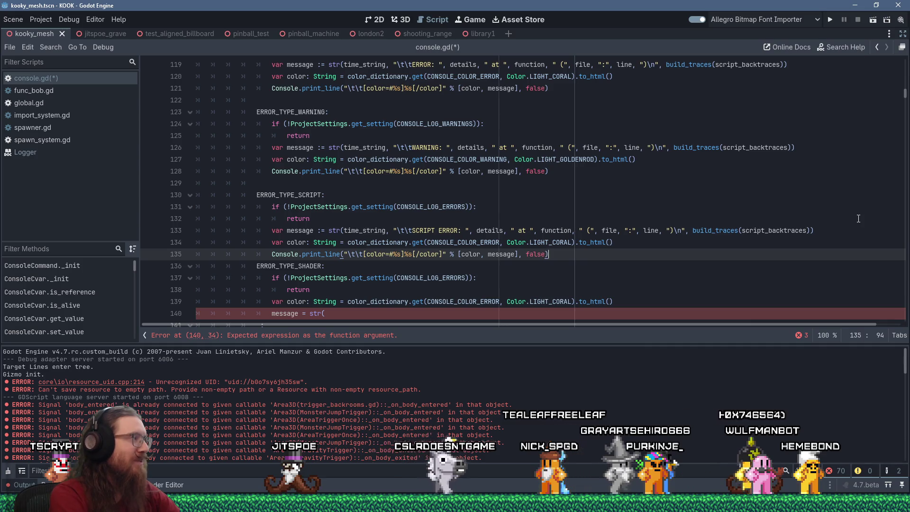
Step: Copy the SCRIPT ERROR message line from the script branch
key(Down)
key(Down)
key(Down)
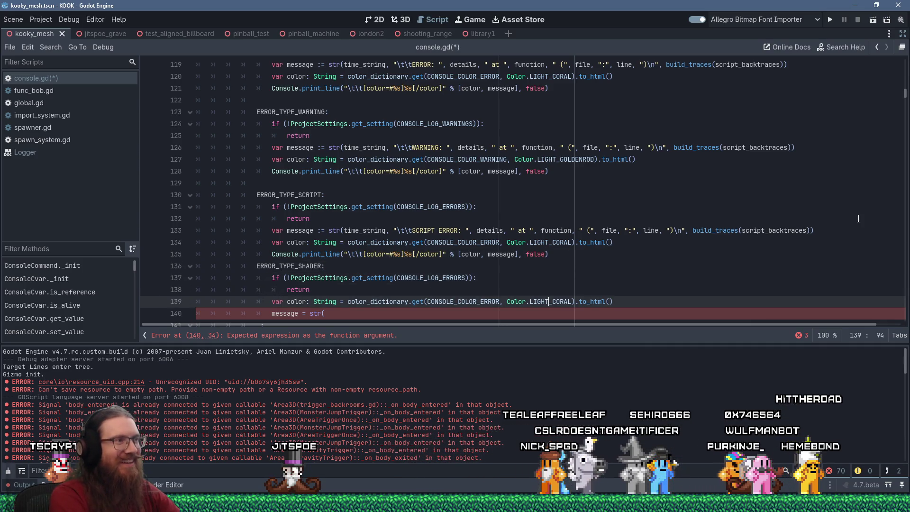
key(Down)
key(Up)
key(Up)
key(Up)
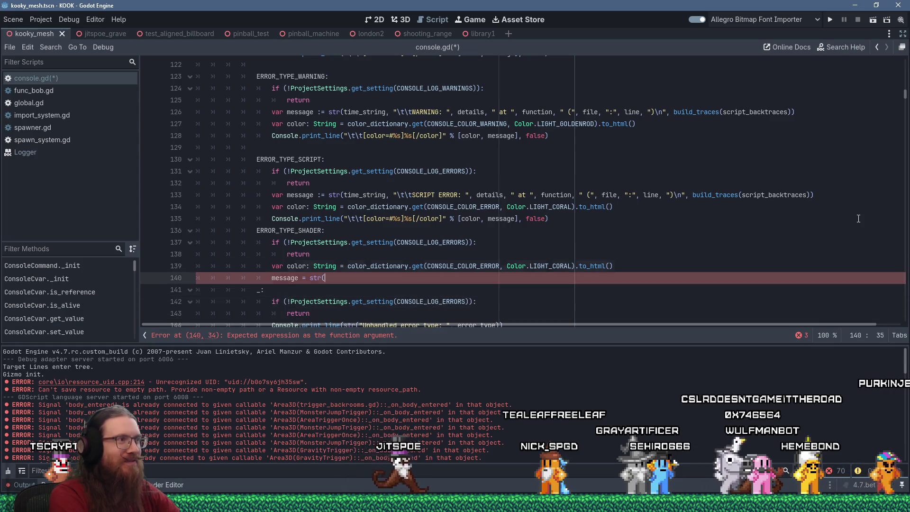
key(Up)
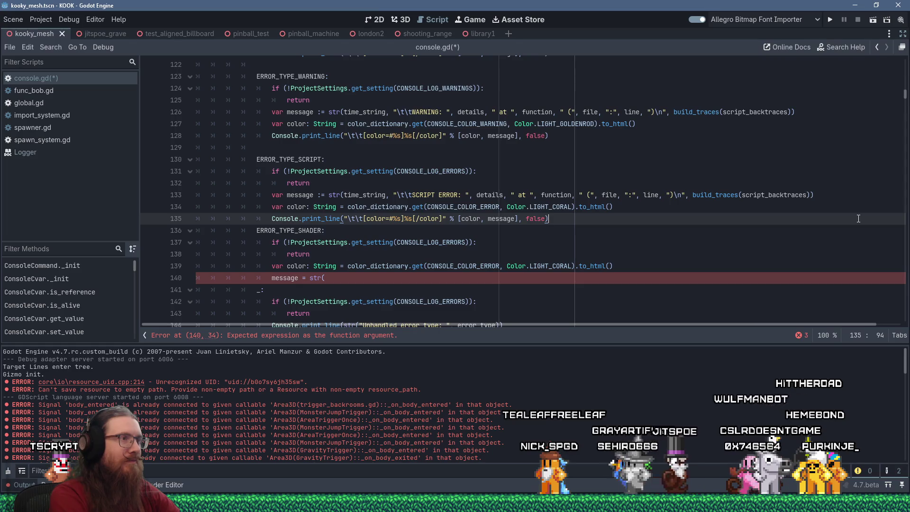
key(Up)
key(Up)
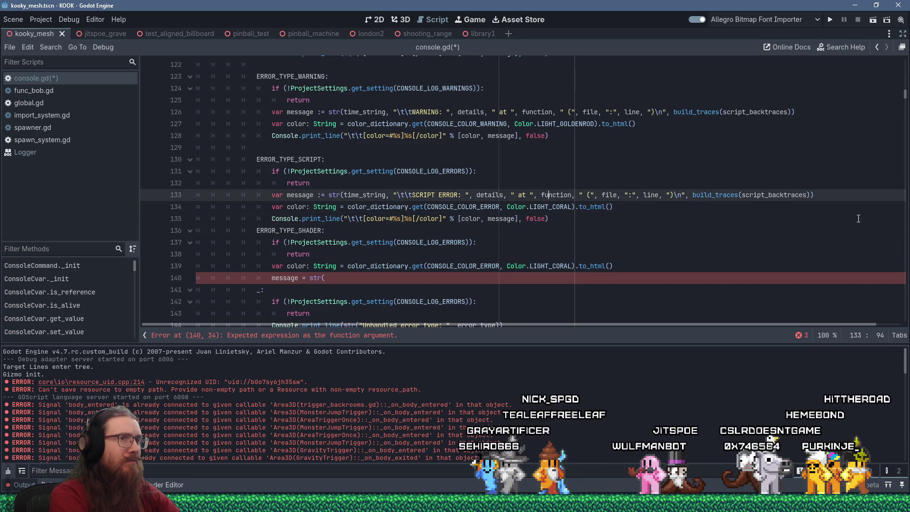
key(End)
key(shift+Home)
key(Down)
key(Down)
key(Down)
key(Down)
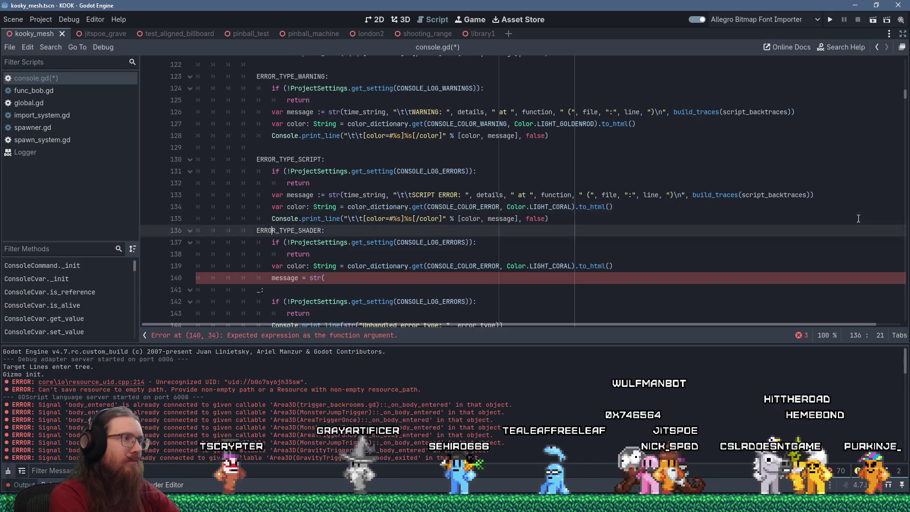
Step: Paste it over the unfinished 'message = str(' line 140 and change SCRIPT to SHADER
key(Up)
key(Up)
key(shift+Insert)
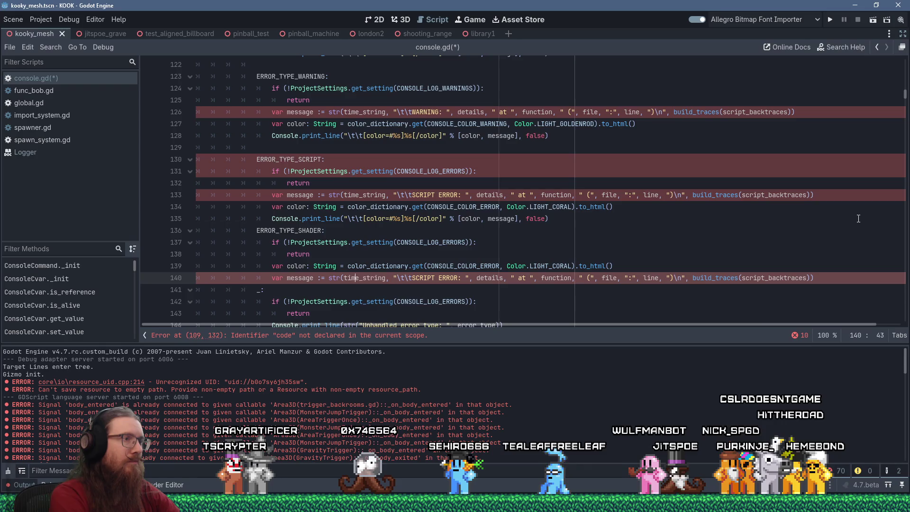
key(Delete)
key(Delete)
key(Delete)
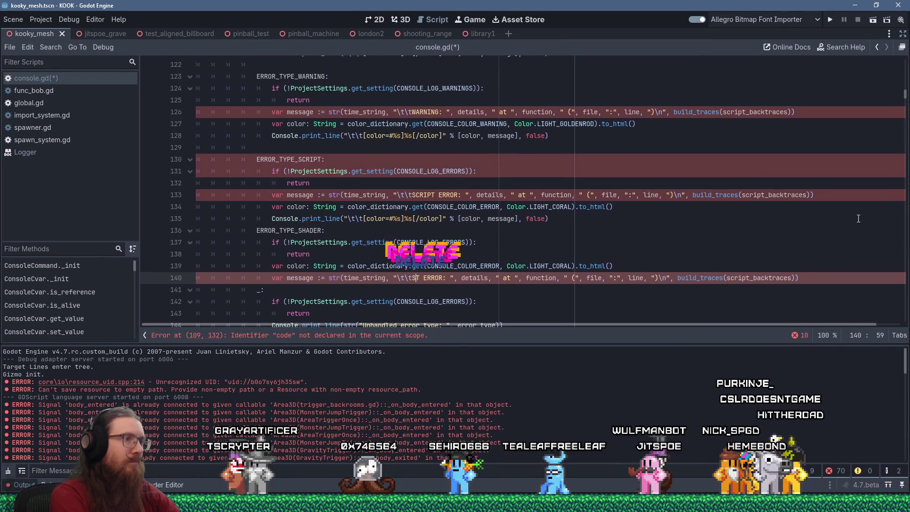
text(HADER)
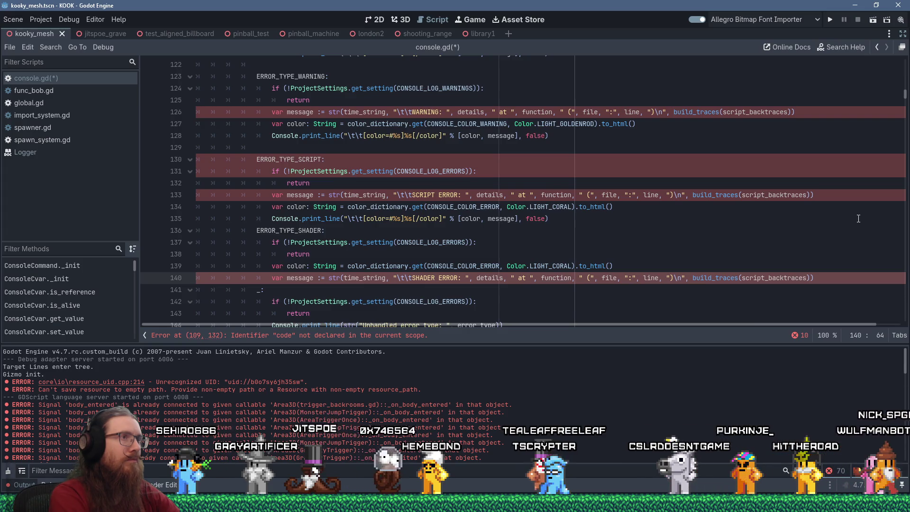
key(Up)
key(Up)
key(Up)
key(Up)
key(Up)
key(Up)
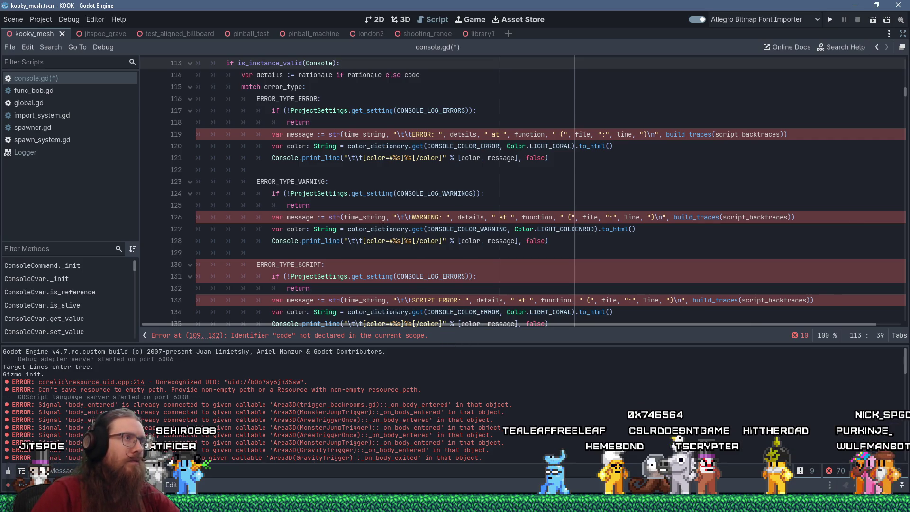
Step: Go to line 109 in build_traces and select the trailing code argument of the trace format
scroll(381, 225, up, 1)
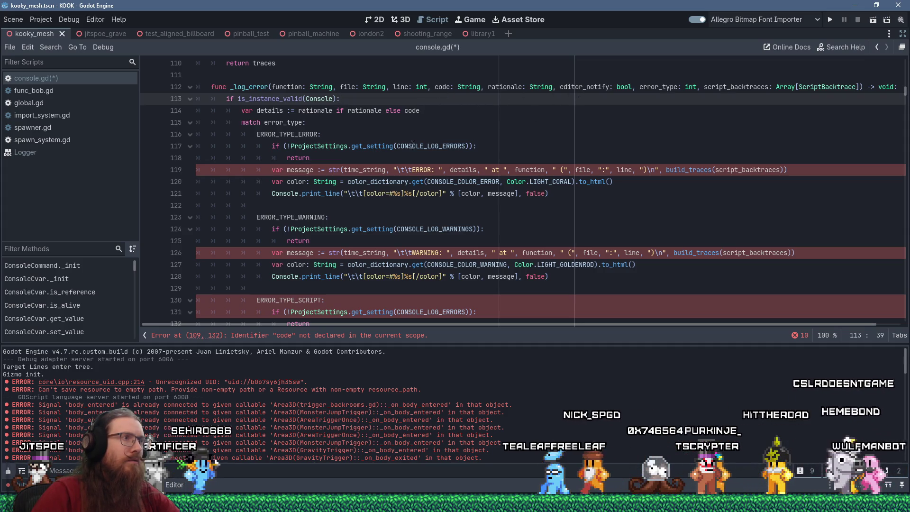
click(412, 339)
scroll(414, 277, down, 3)
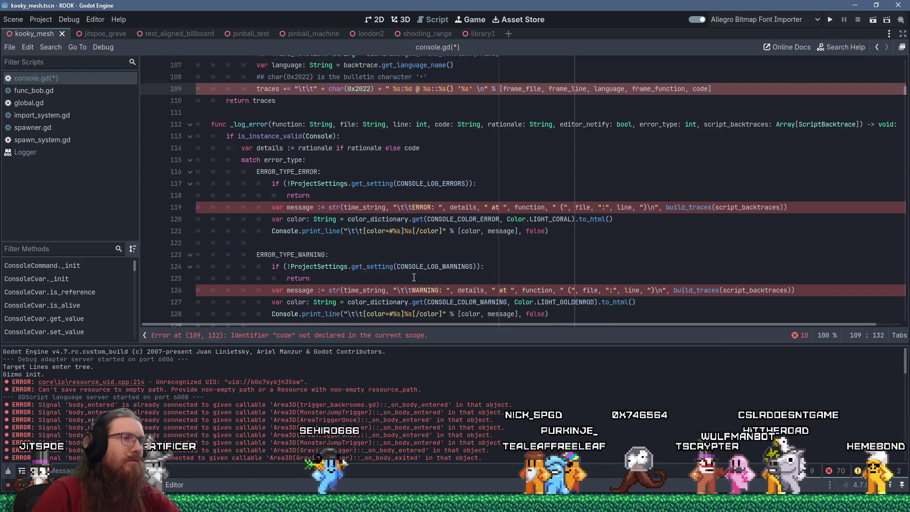
scroll(413, 277, up, 15)
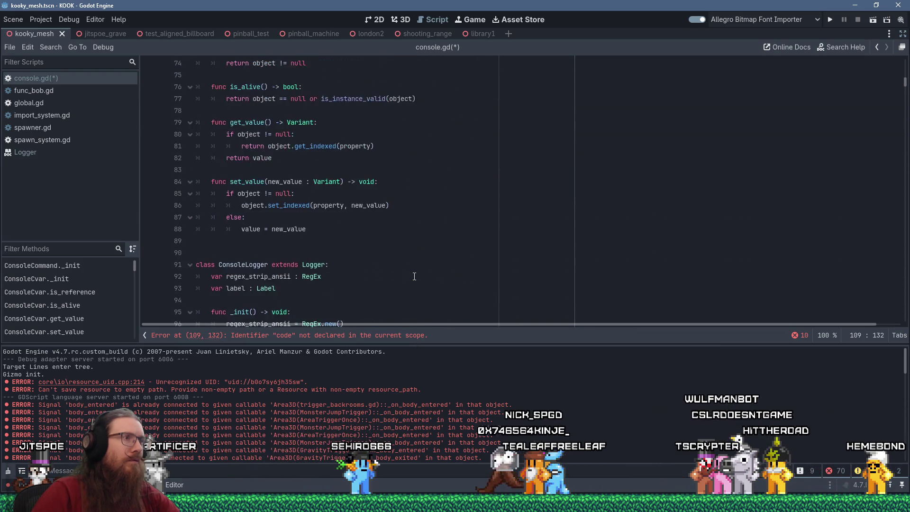
scroll(414, 276, down, 12)
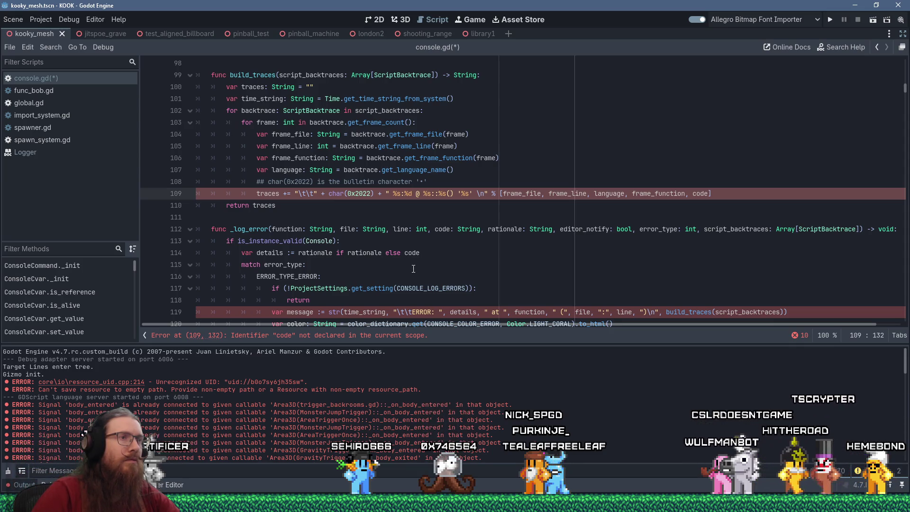
drag(686, 193, 705, 194)
key(shift+Right)
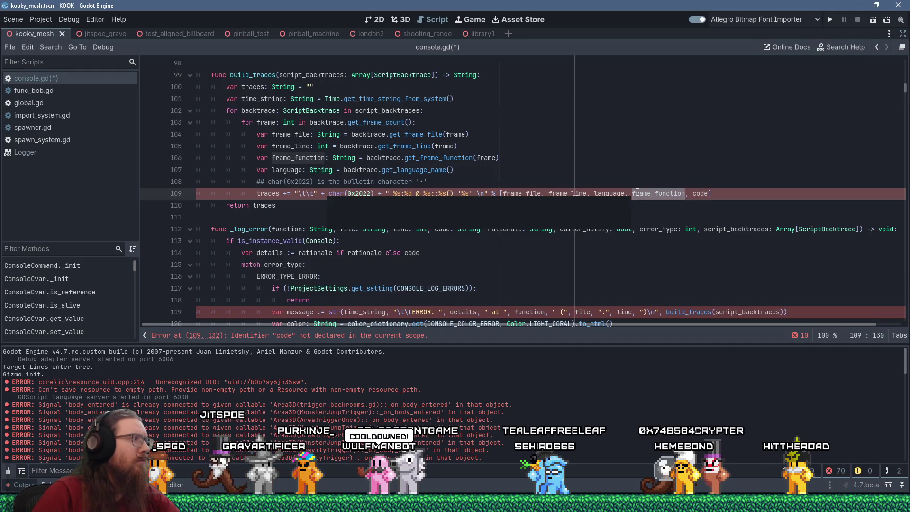
Step: Return to the Godot editor and look up the documentation for get_language_name
mouse_move(637, 191)
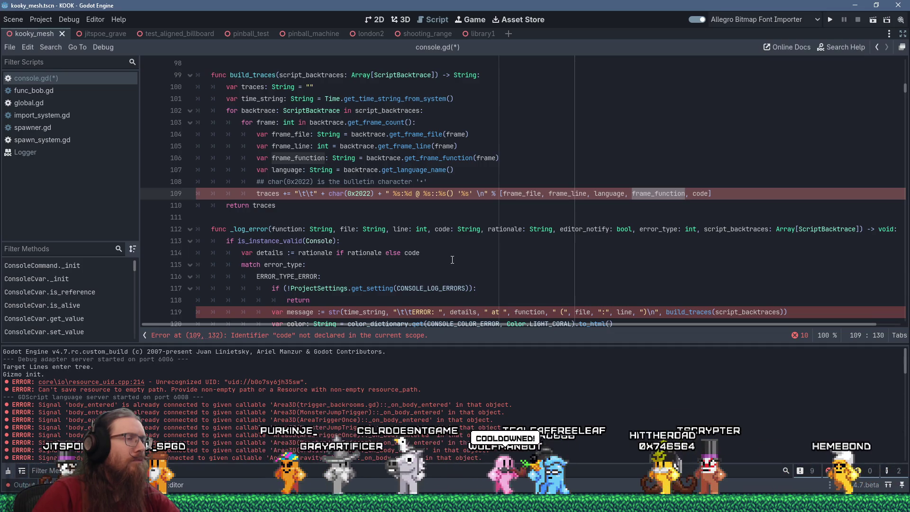
key(alt+Tab)
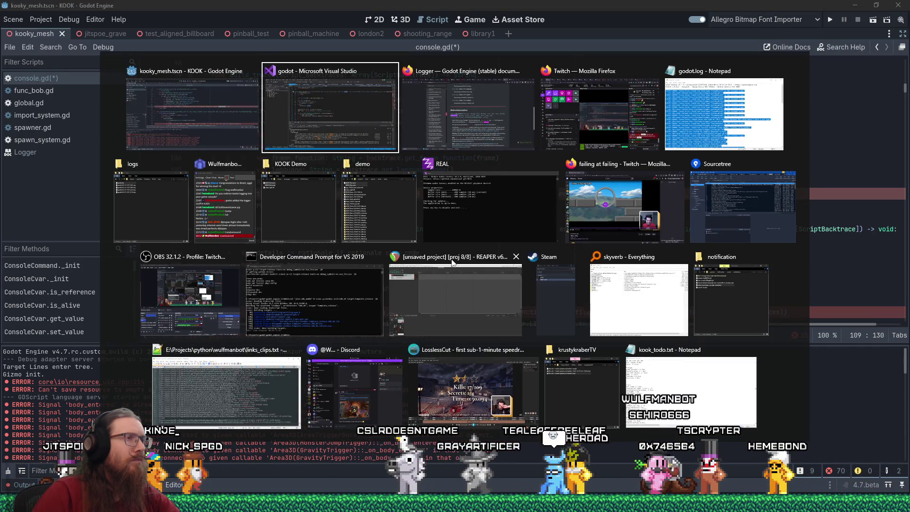
key(shift+Tab)
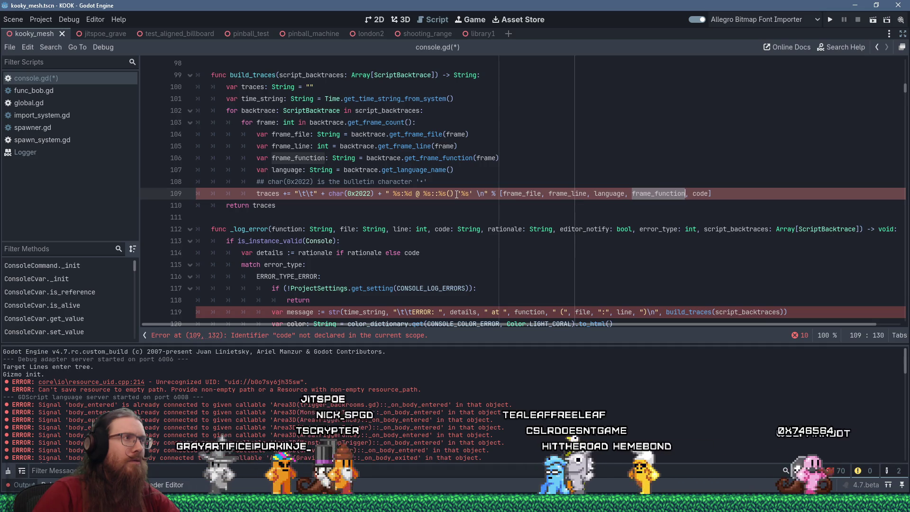
click(707, 193)
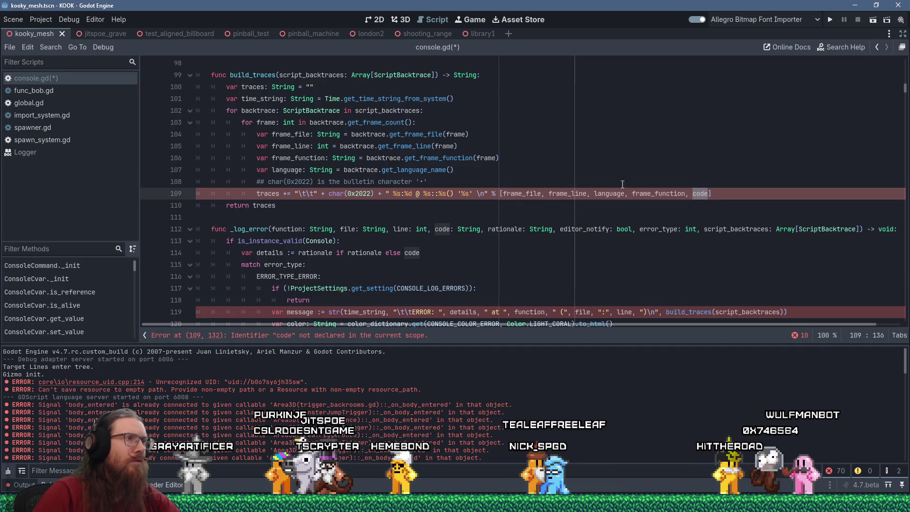
click(424, 169)
ctrl+click(425, 173)
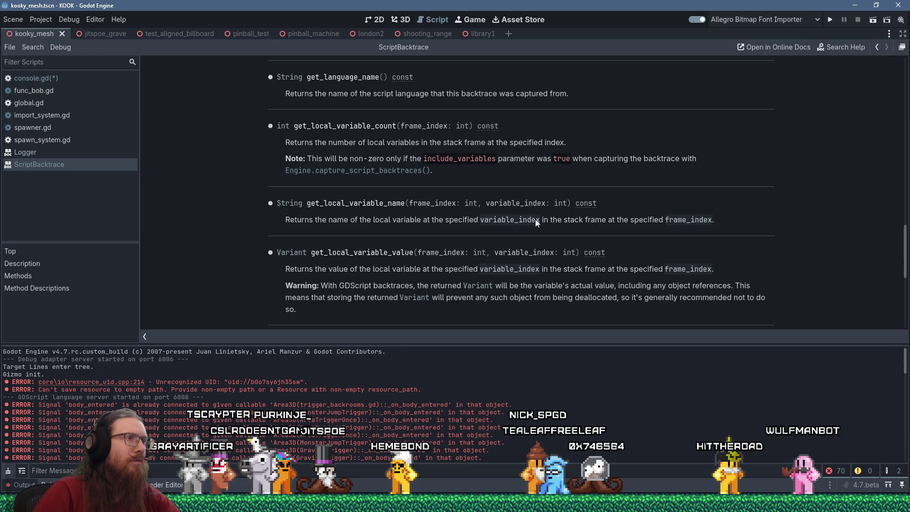
Step: Review ScriptBacktrace's variable getters, get_language_name and is_empty, then close its help page
scroll(536, 219, down, 3)
scroll(535, 219, up, 3)
scroll(536, 219, up, 6)
scroll(536, 219, up, 3)
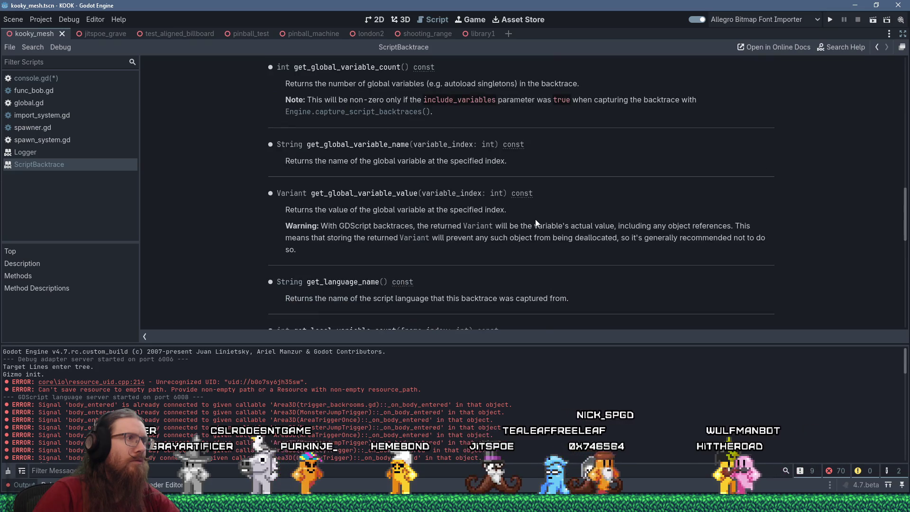
scroll(535, 219, up, 10)
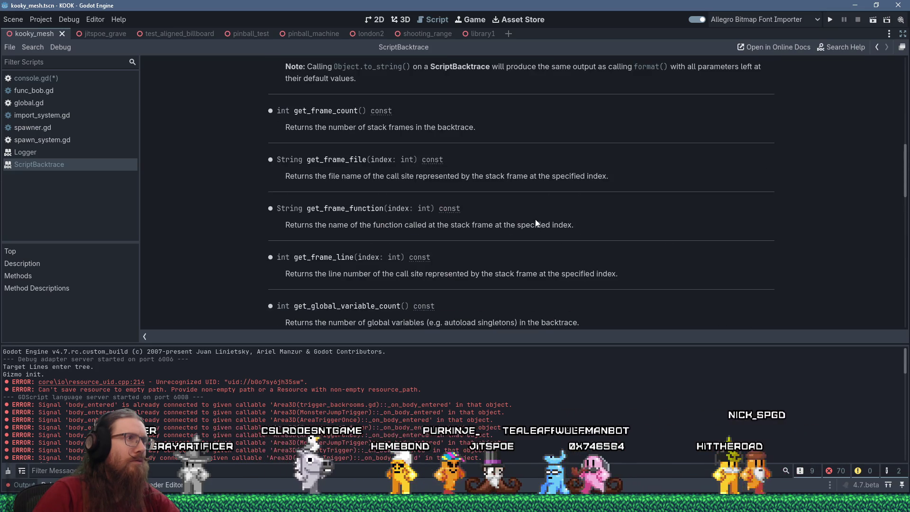
scroll(537, 223, down, 18)
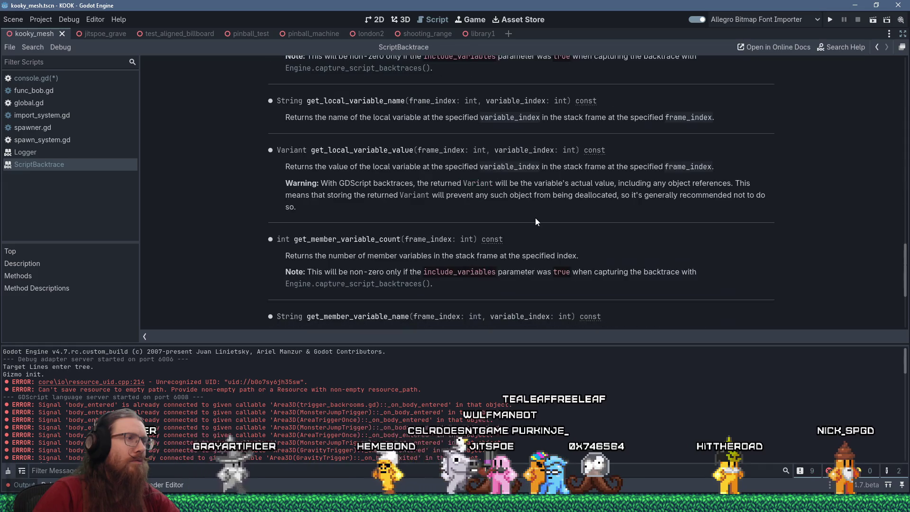
scroll(535, 220, down, 7)
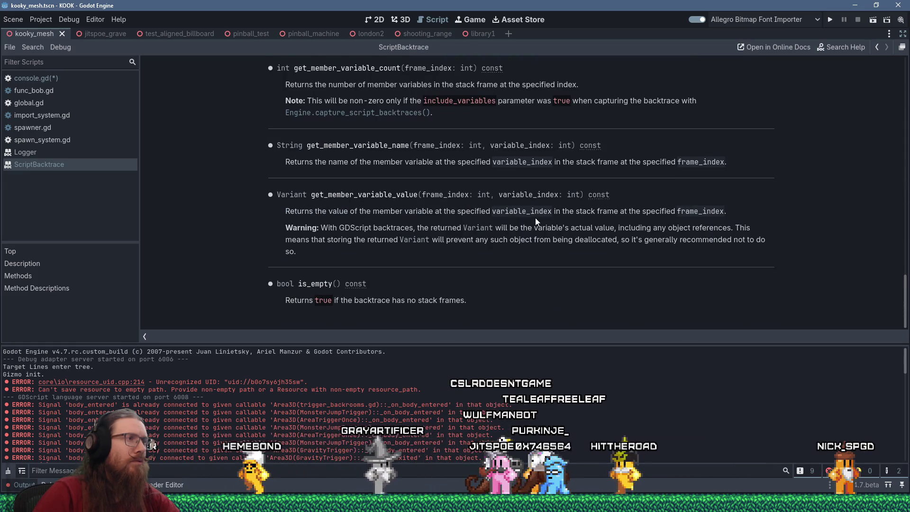
scroll(536, 219, up, 20)
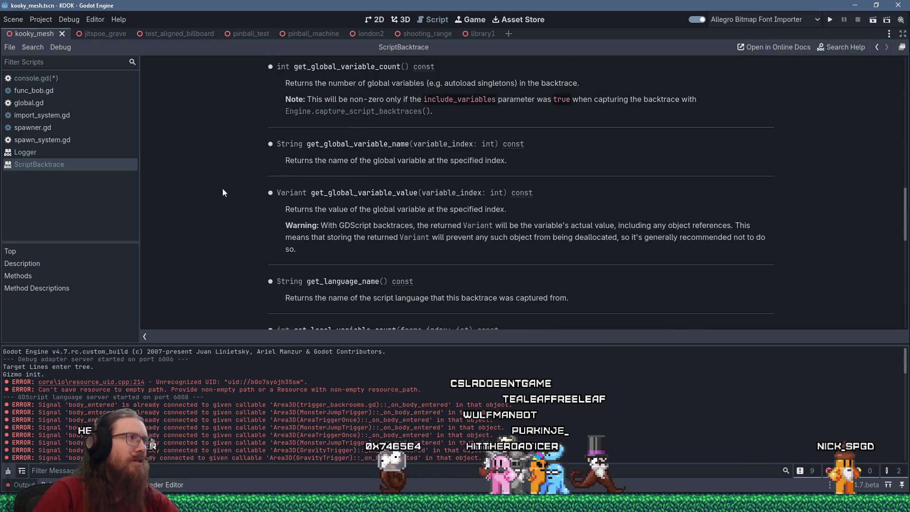
middle_click(52, 166)
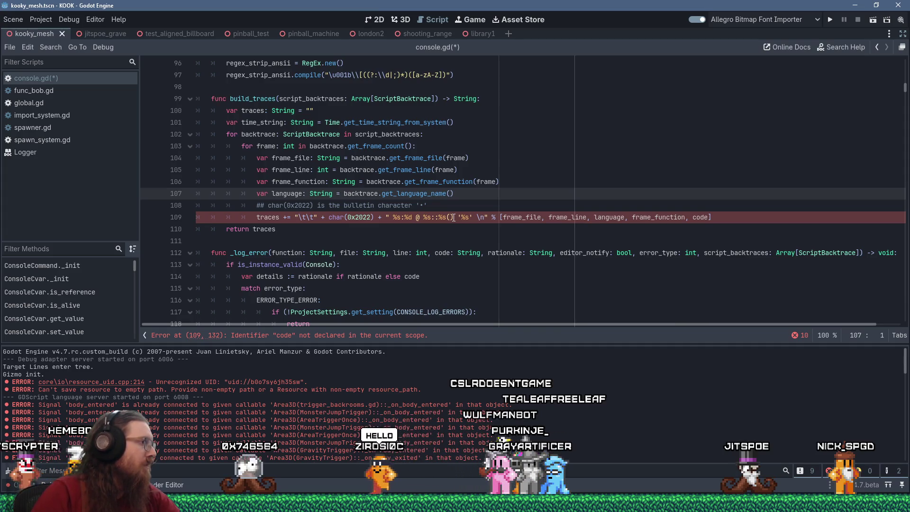
Step: Delete the quoted '%s' placeholder and the code argument from line 109, then save console.gd
click(473, 217)
key(BackSpace)
key(BackSpace)
key(BackSpace)
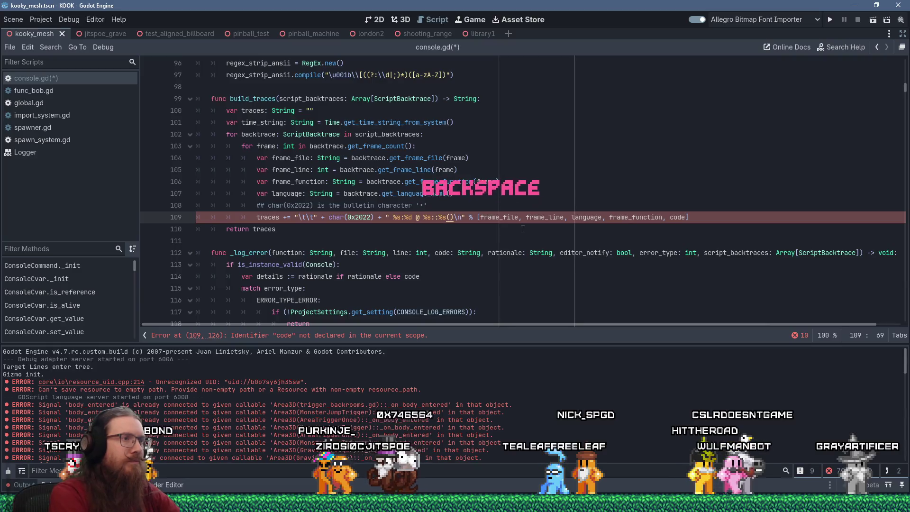
click(479, 217)
key(Right)
key(Right)
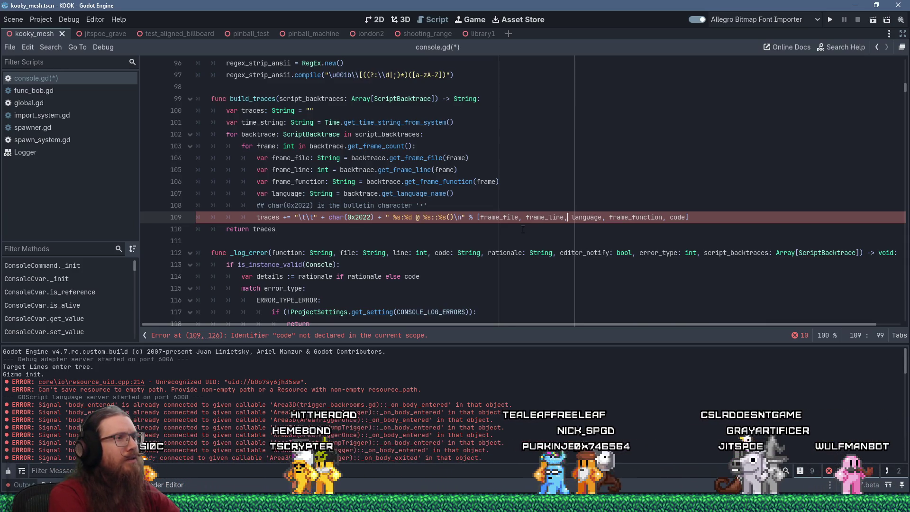
key(Right)
key(Right)
key(Right)
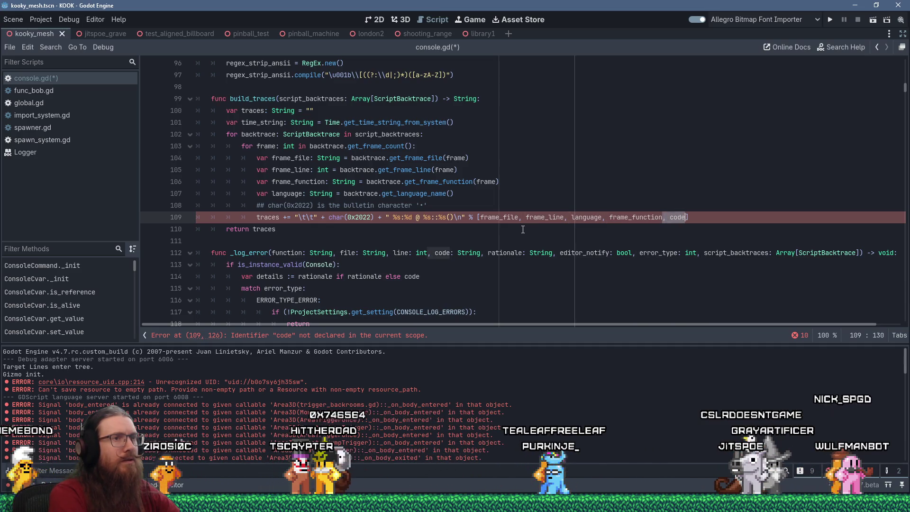
key(BackSpace)
key(Delete)
key(Delete)
key(Delete)
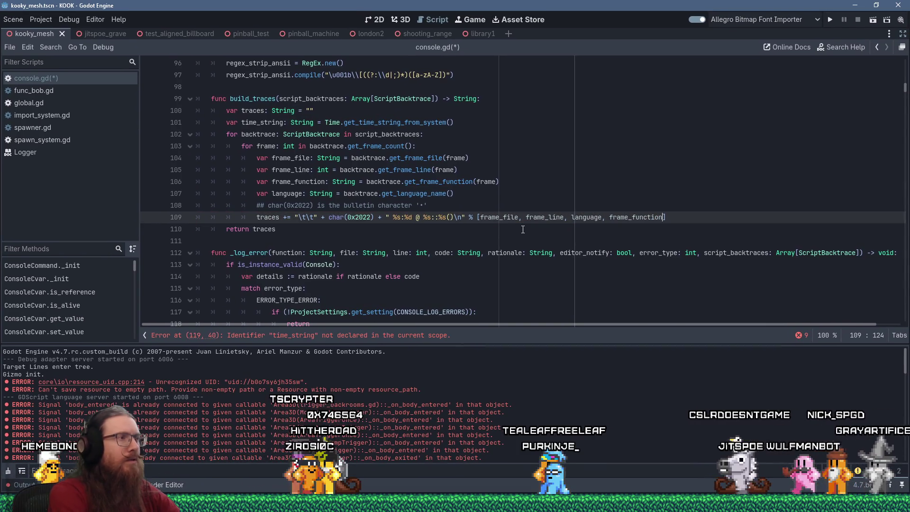
key(ctrl+s)
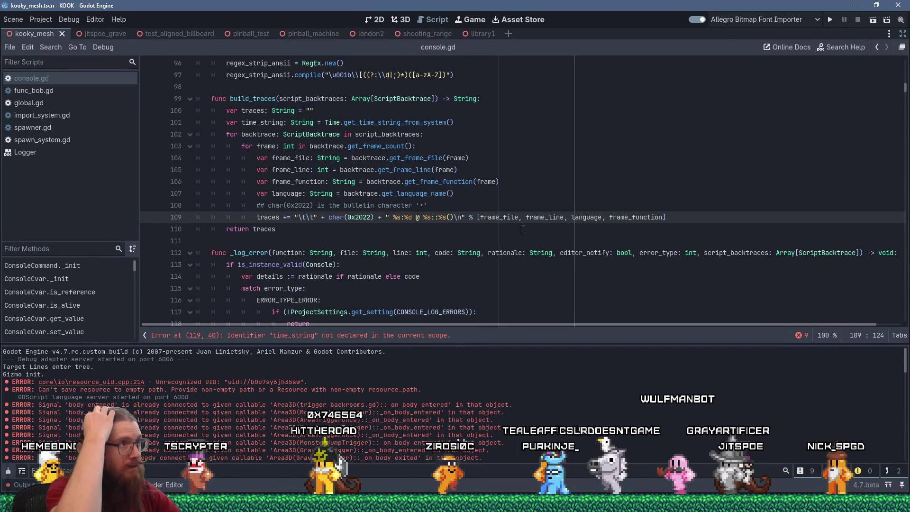
Step: Select time_string on line 119 and look over where it is used in _log_error
scroll(538, 255, down, 3)
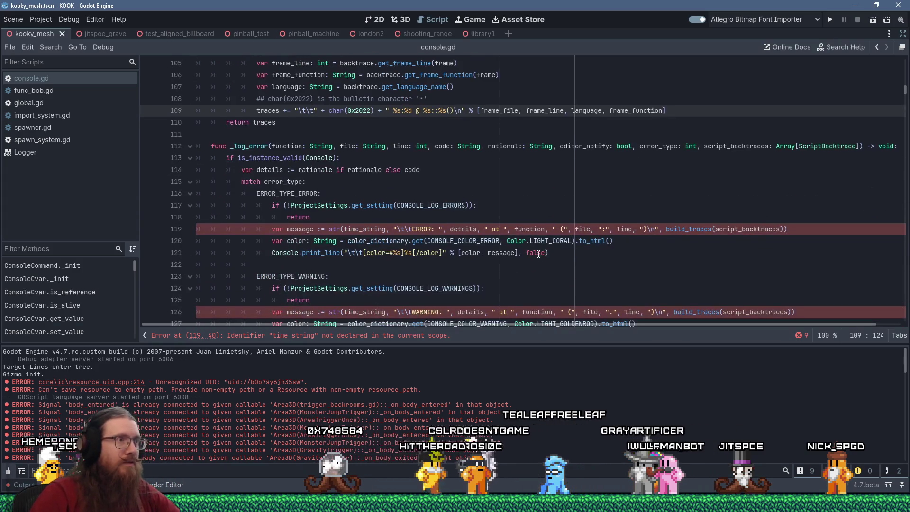
scroll(545, 249, down, 1)
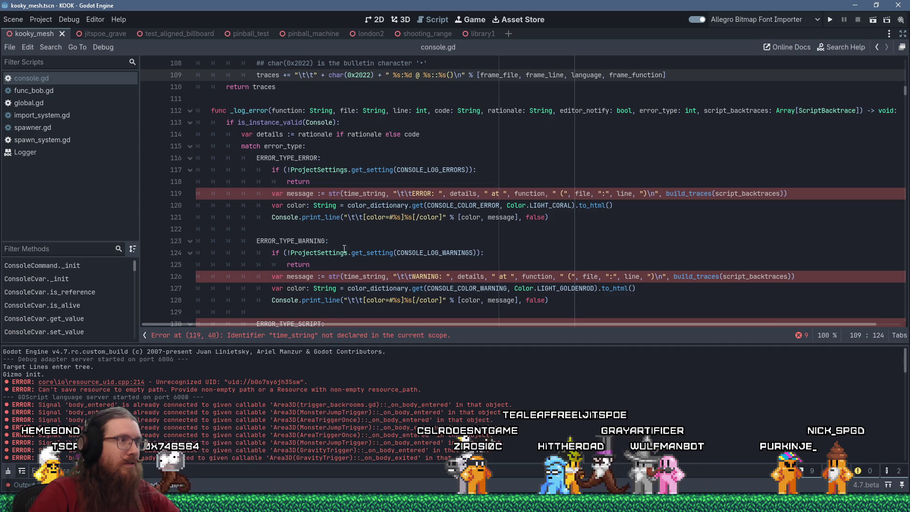
double_click(372, 194)
scroll(412, 256, up, 5)
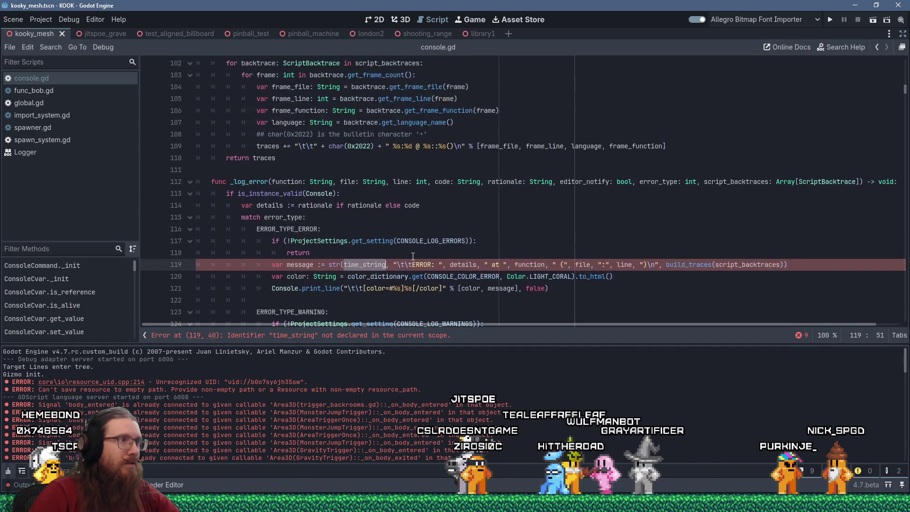
scroll(413, 256, down, 6)
scroll(413, 256, down, 7)
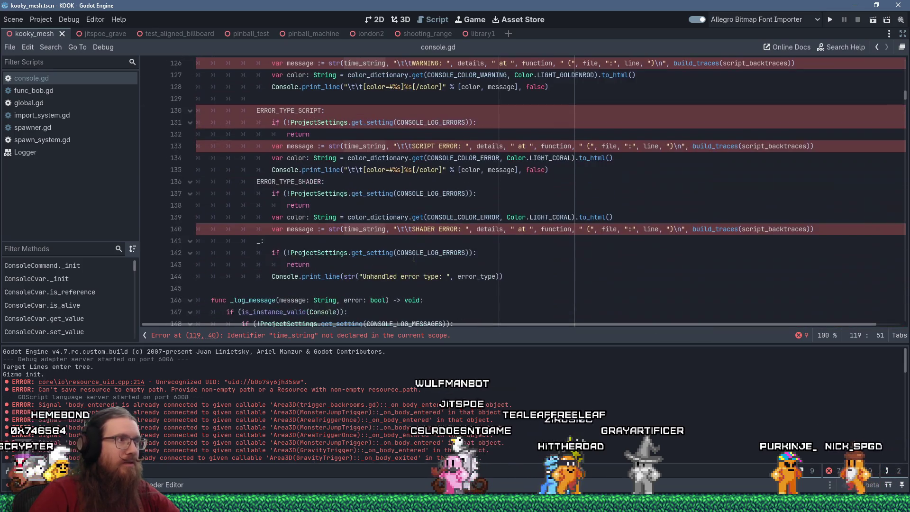
scroll(413, 256, up, 8)
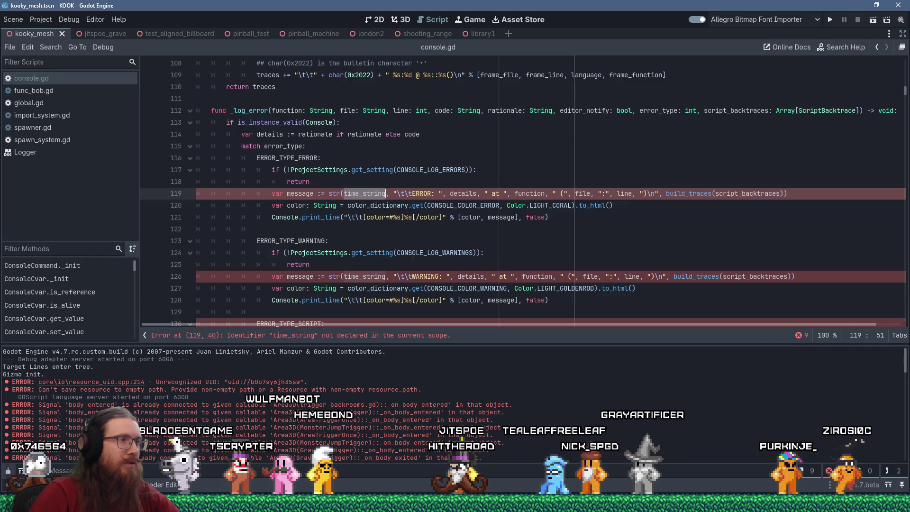
scroll(413, 256, up, 2)
scroll(413, 256, down, 6)
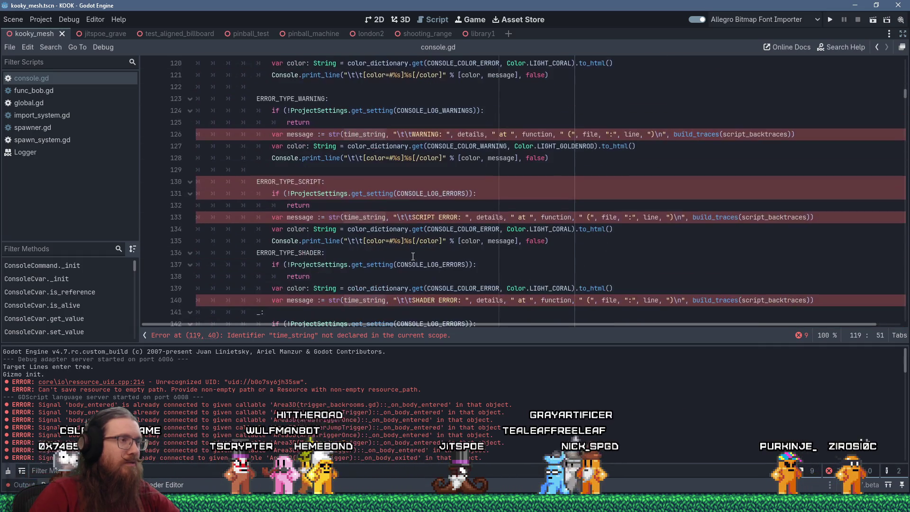
scroll(413, 257, down, 5)
scroll(412, 254, up, 11)
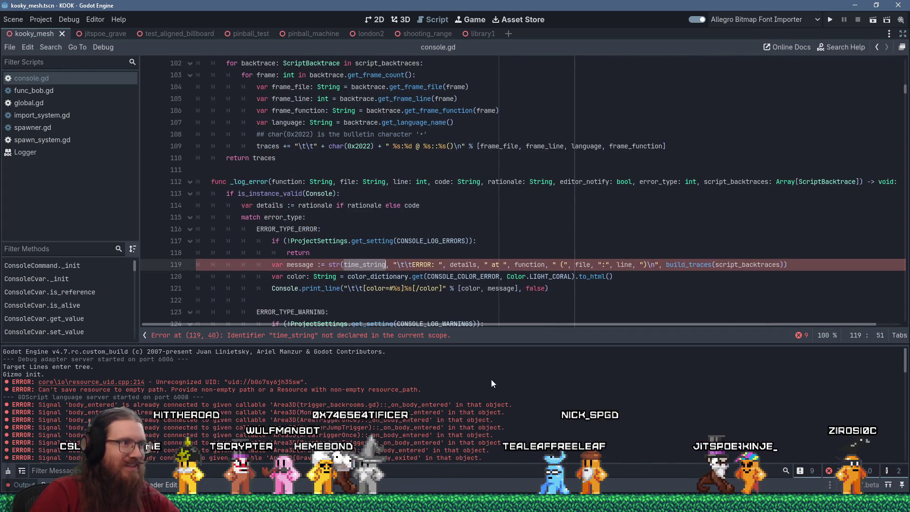
key(alt+Tab)
key(alt+Tab)
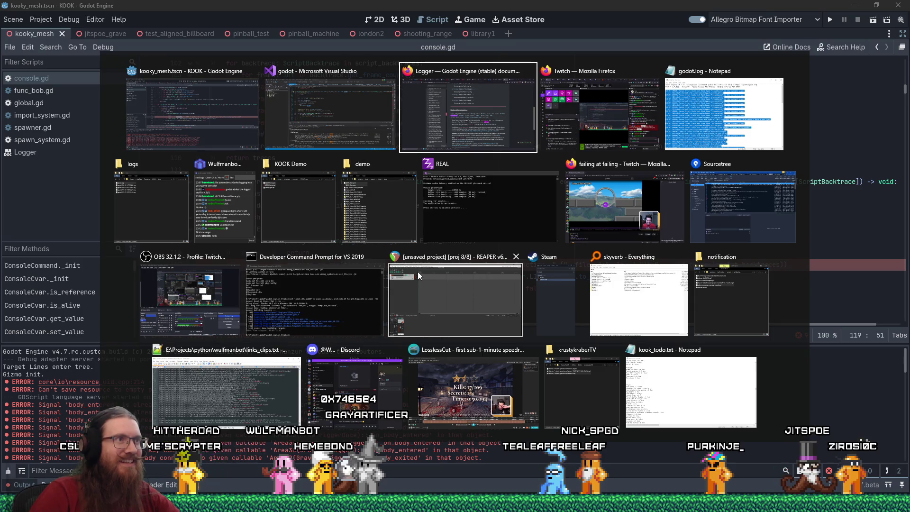
Step: Cycle through the open windows and bring the Git client to the front
key(alt+shift+Tab)
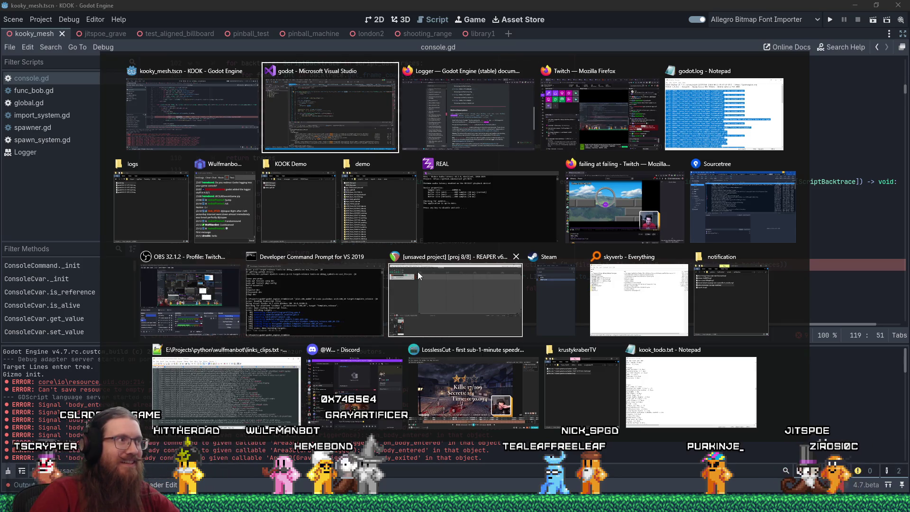
key(alt+shift+Tab)
scroll(418, 262, down, 2)
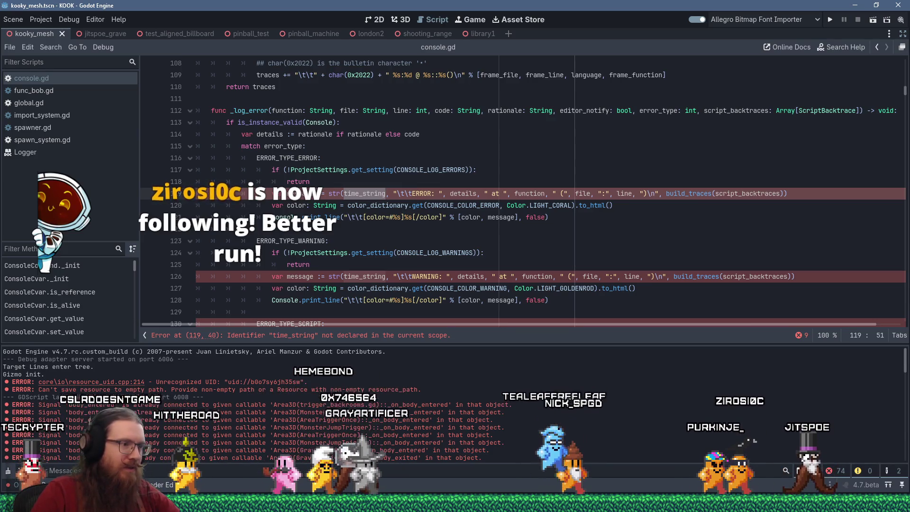
key(alt+Tab)
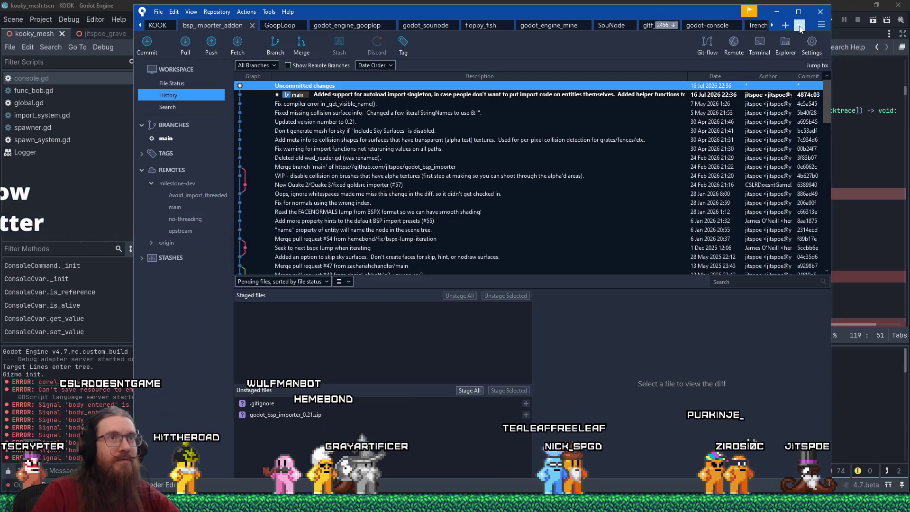
click(799, 25)
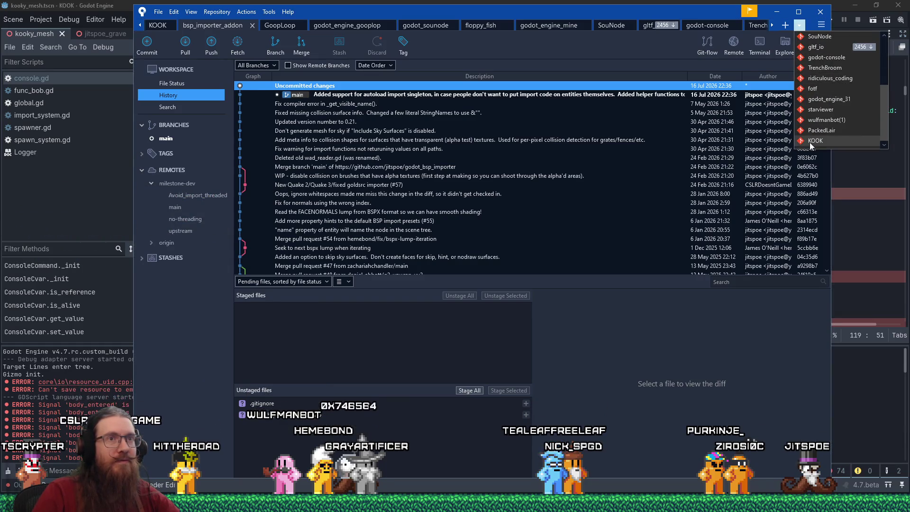
click(810, 141)
click(166, 83)
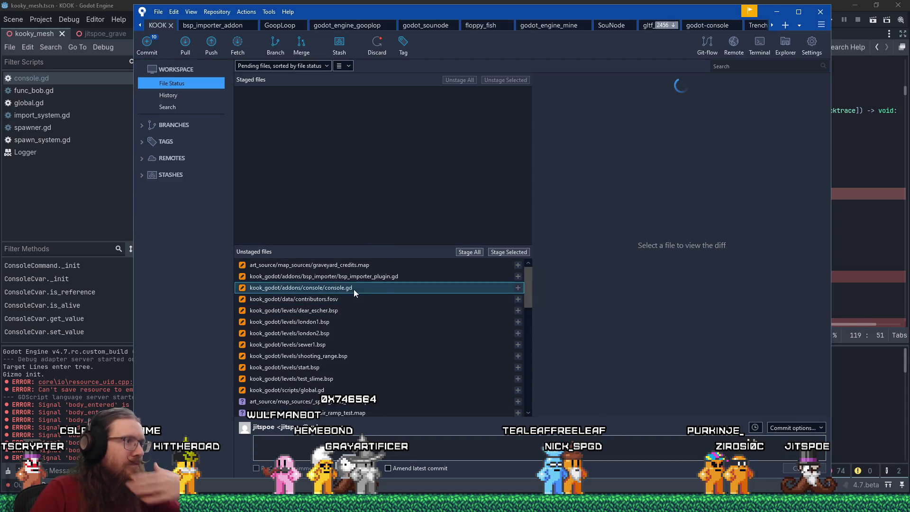
click(354, 289)
scroll(696, 278, down, 5)
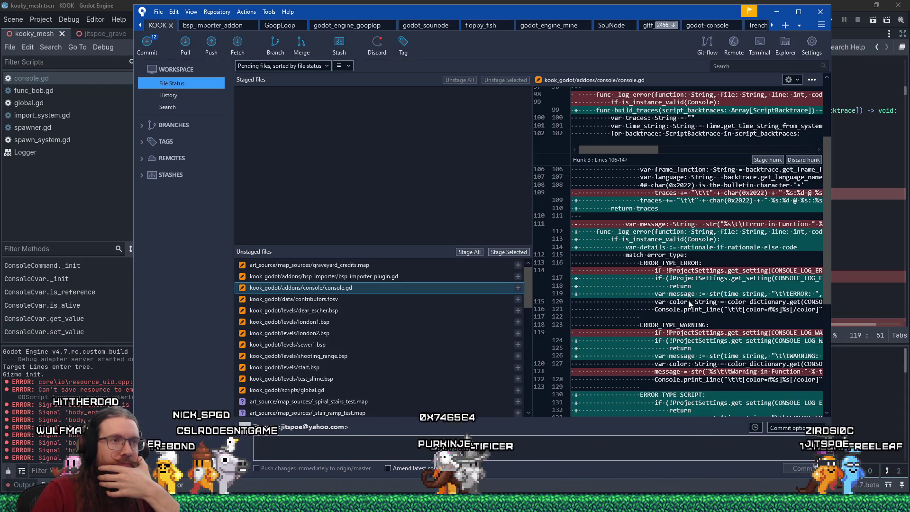
mouse_move(614, 15)
mouse_down()
mouse_move(495, 15)
mouse_move(555, 15)
mouse_up()
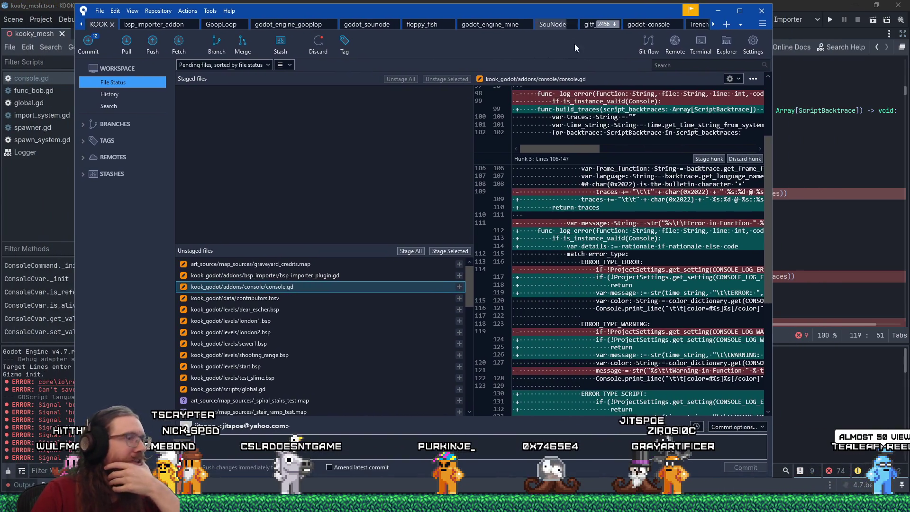
mouse_move(770, 280)
mouse_down()
mouse_move(776, 337)
mouse_move(777, 231)
mouse_up()
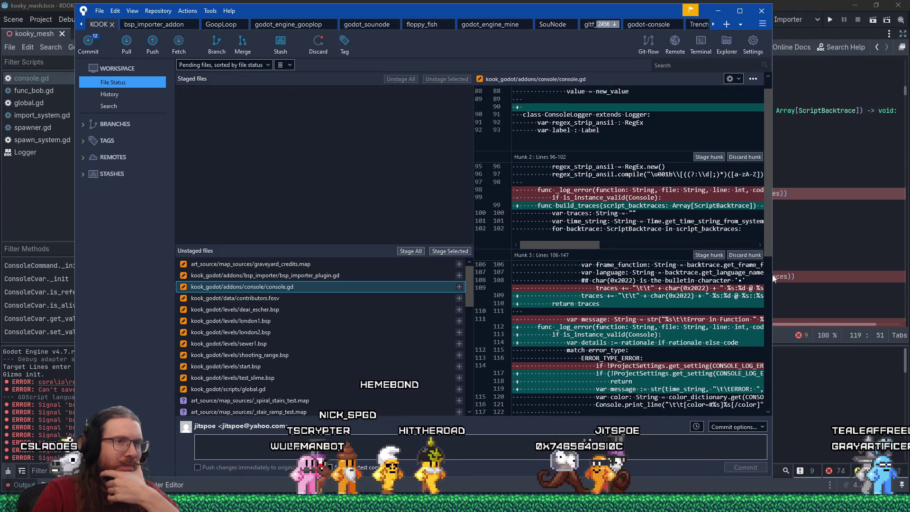
drag(473, 350, 369, 349)
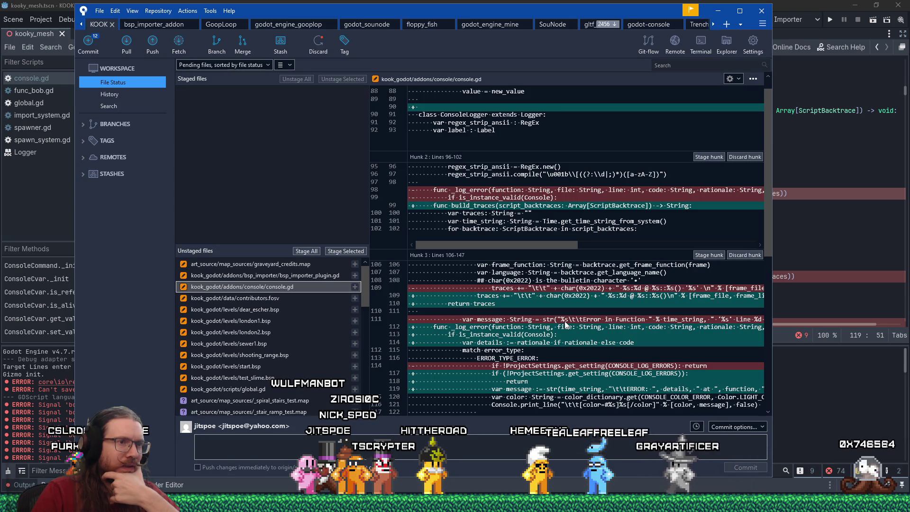
scroll(565, 324, up, 1)
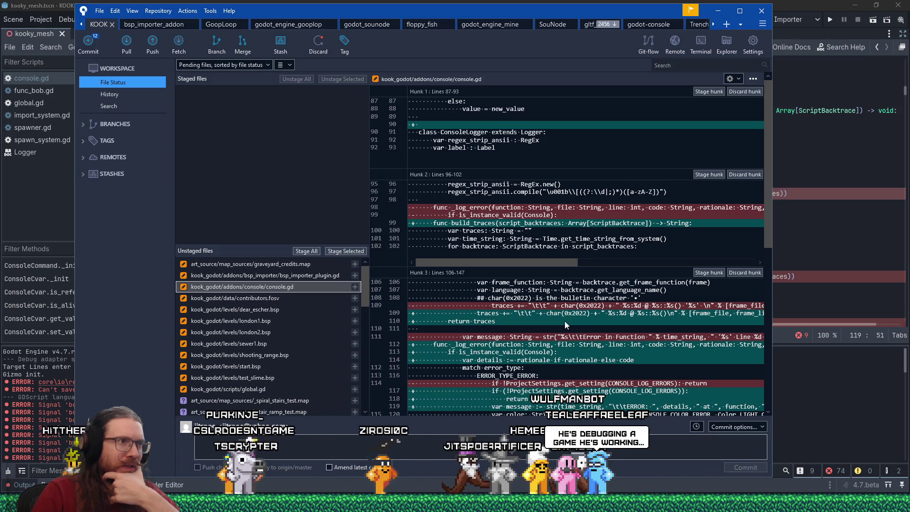
scroll(565, 320, down, 1)
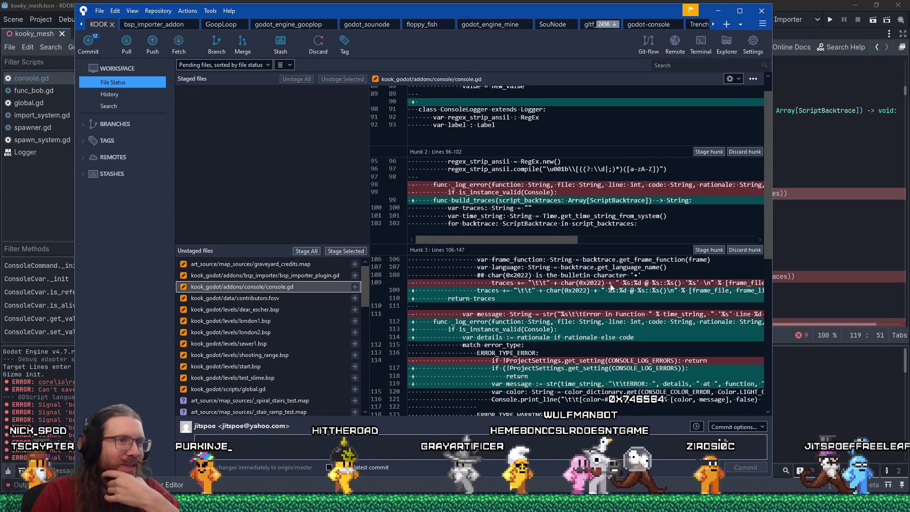
scroll(610, 289, down, 3)
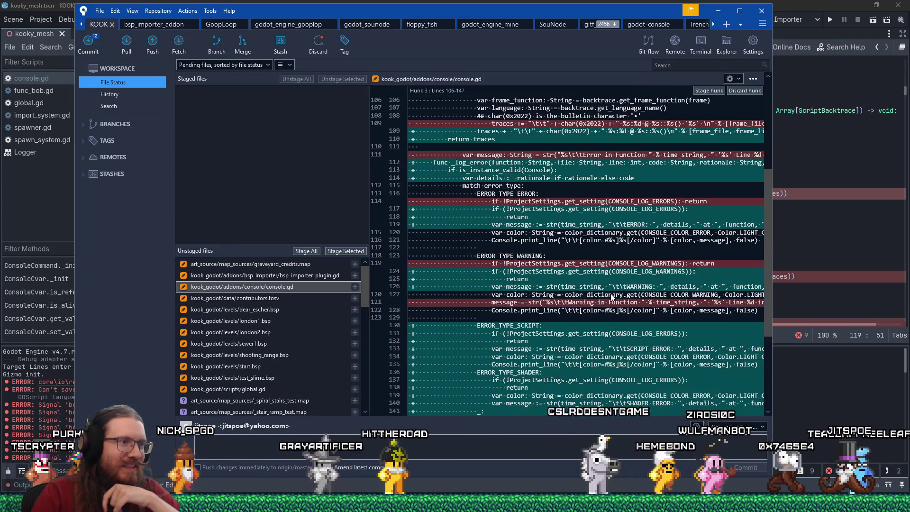
scroll(611, 298, down, 3)
scroll(612, 296, up, 7)
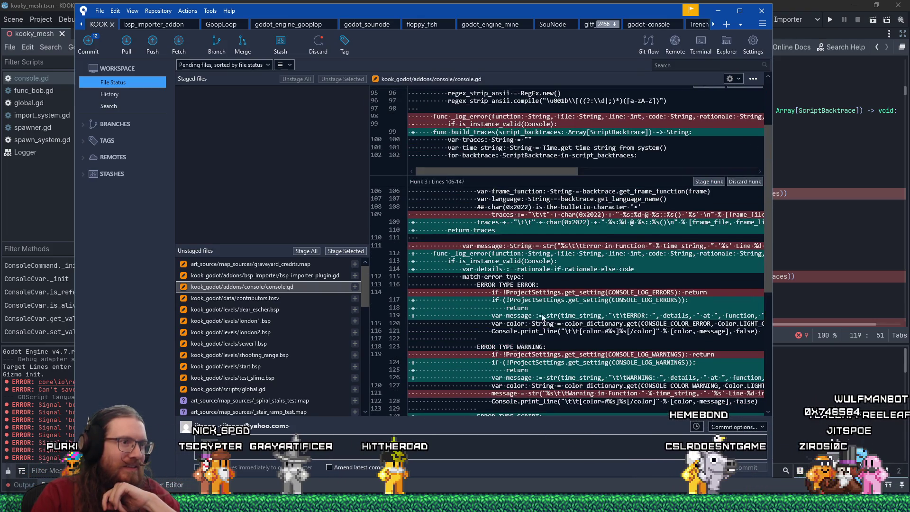
scroll(539, 347, up, 3)
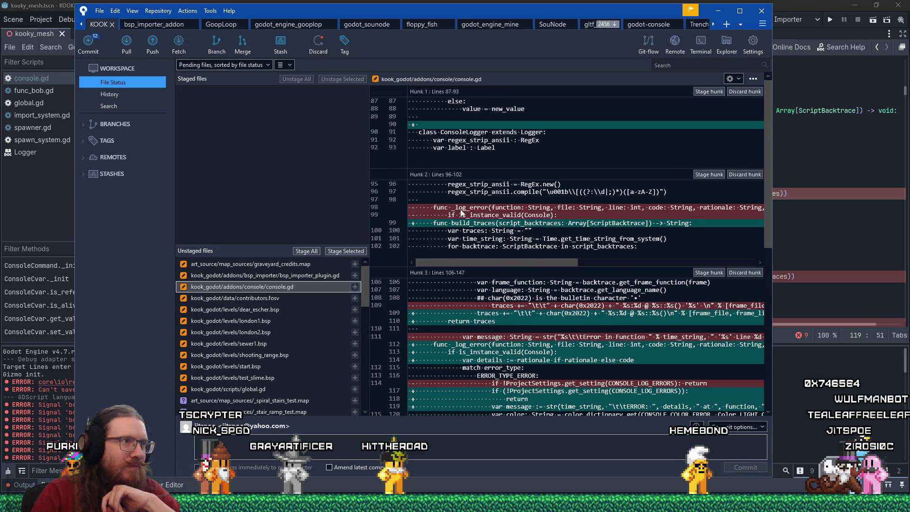
mouse_move(549, 263)
mouse_down()
mouse_move(734, 263)
mouse_move(568, 252)
mouse_up()
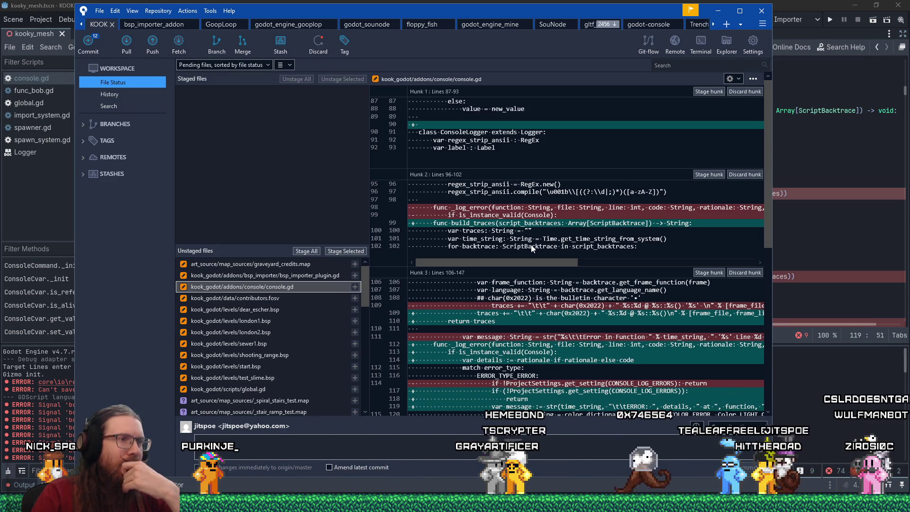
key(alt+Tab)
scroll(398, 185, up, 5)
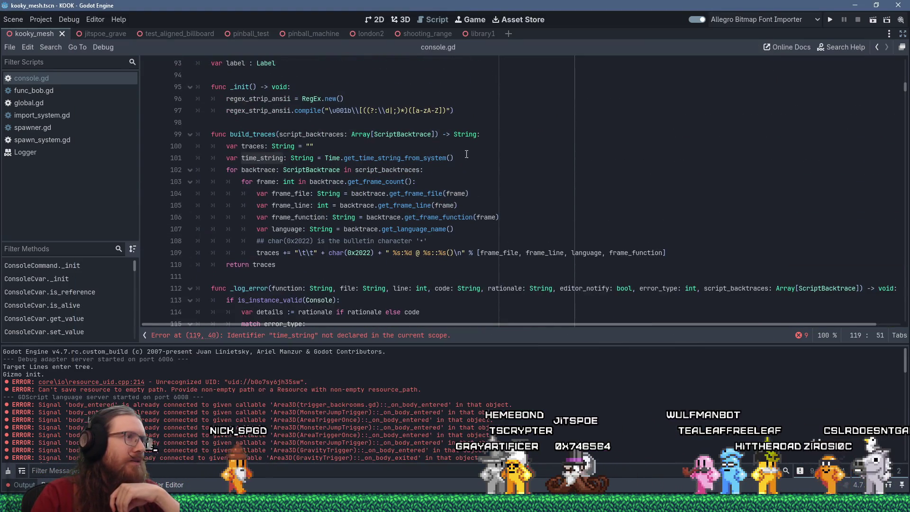
Step: Cut the time_string line from build_traces and paste it, indented, into the ERROR_TYPE_ERROR branch
click(532, 159)
key(shift+Up)
key(ctrl+c)
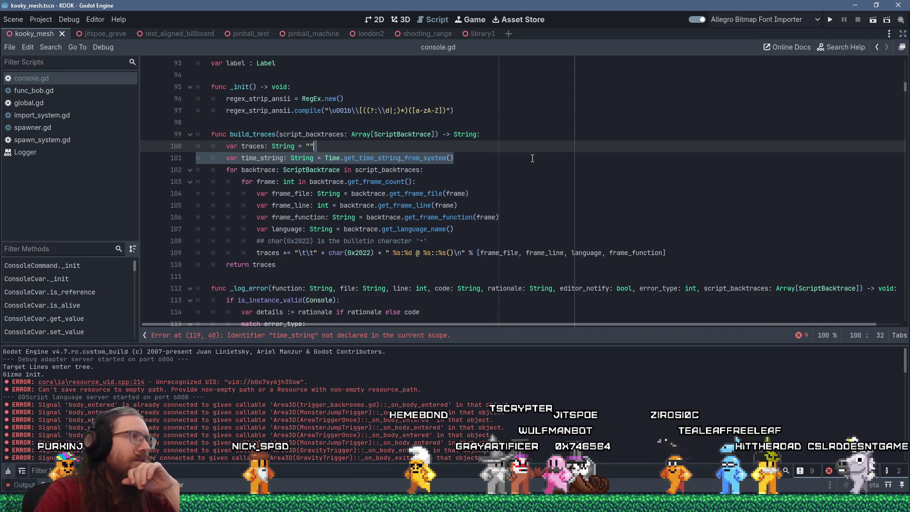
key(shift+Delete)
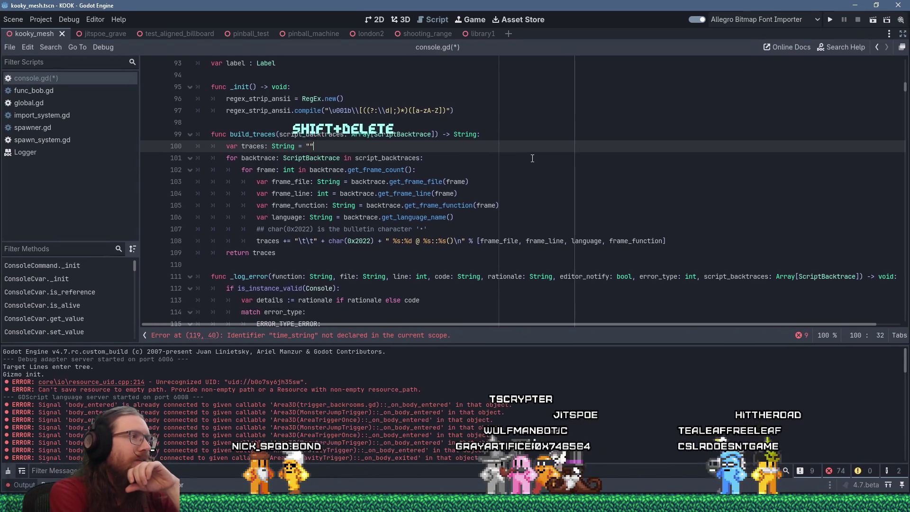
scroll(517, 178, down, 2)
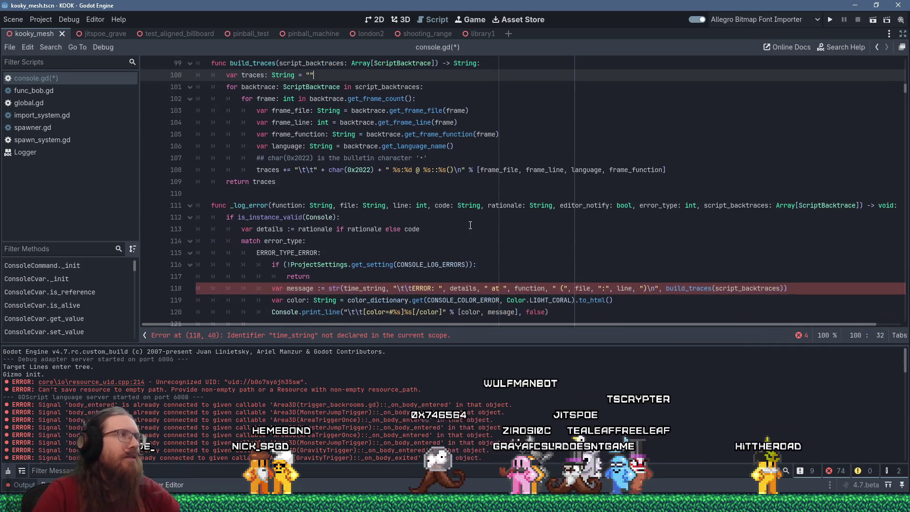
scroll(454, 224, down, 1)
scroll(366, 214, down, 1)
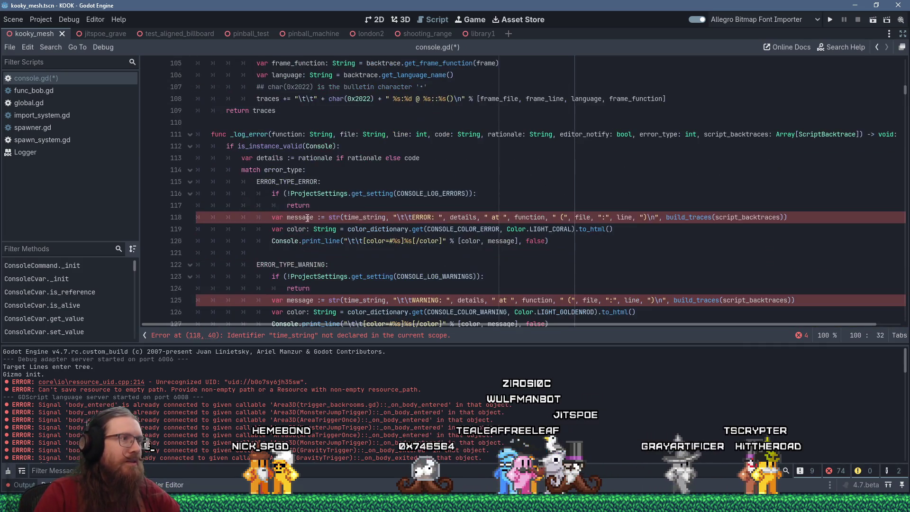
click(357, 209)
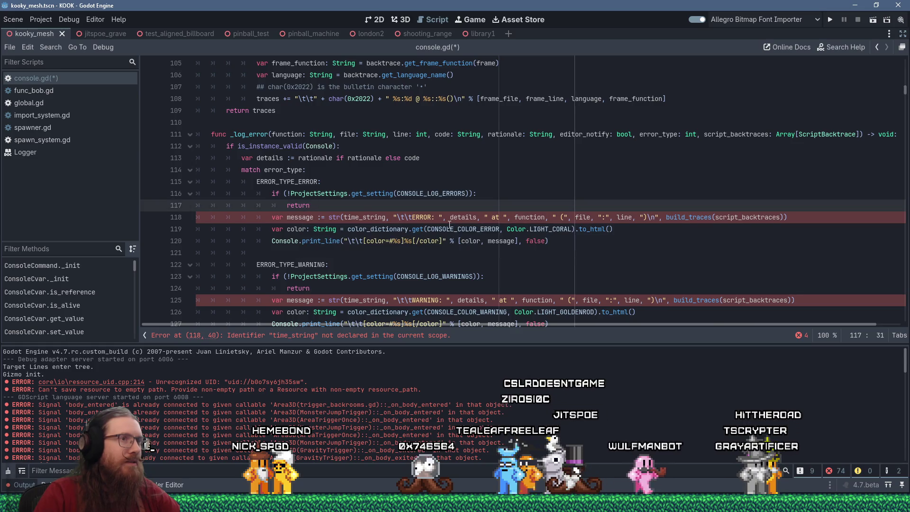
key(shift+Insert)
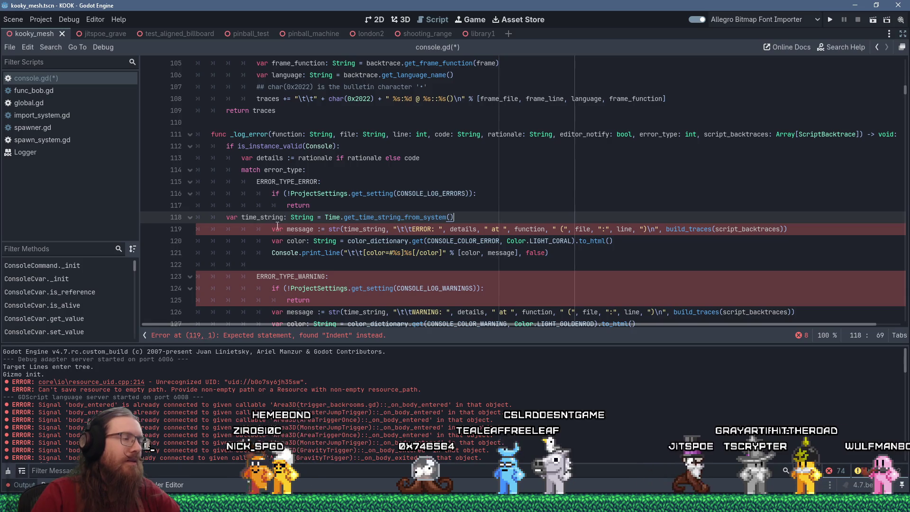
key(Tab)
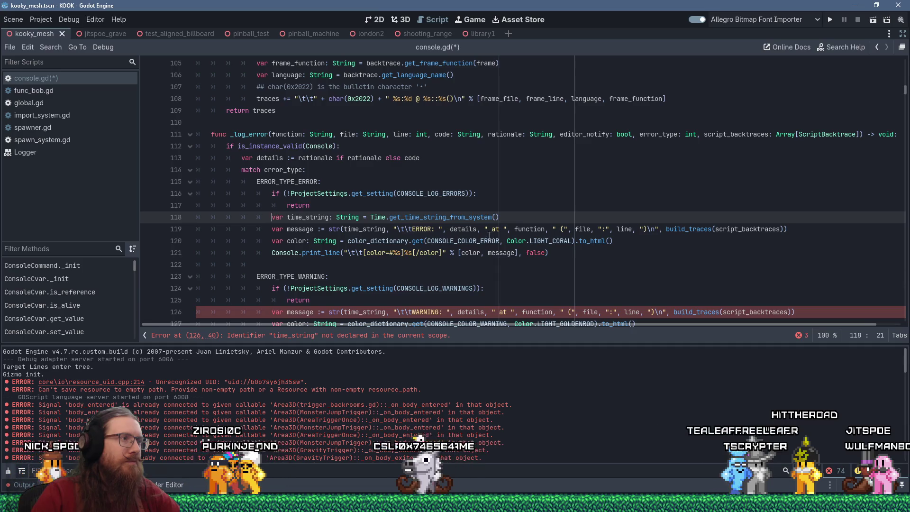
Step: Add a blank line above the time_string declaration and start a print_error( call there
key(shift+Down)
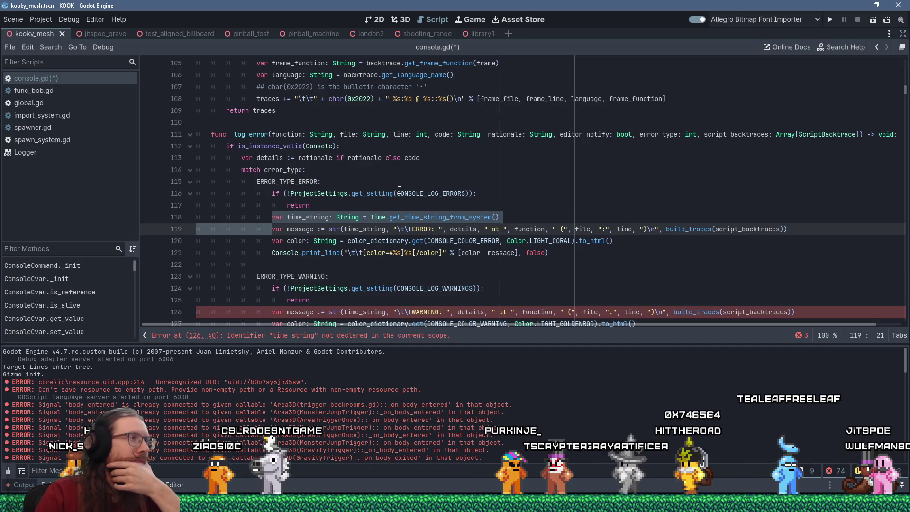
scroll(399, 190, down, 5)
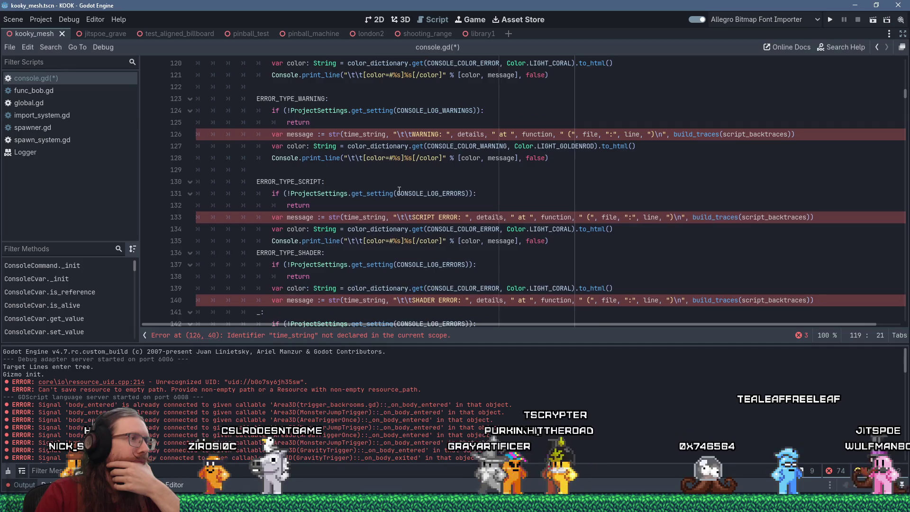
scroll(399, 190, up, 4)
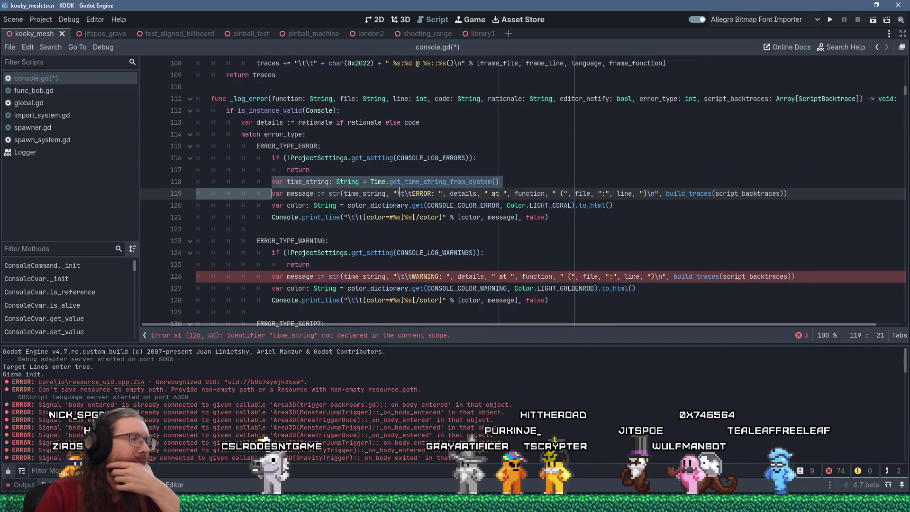
click(361, 170)
scroll(362, 169, up, 2)
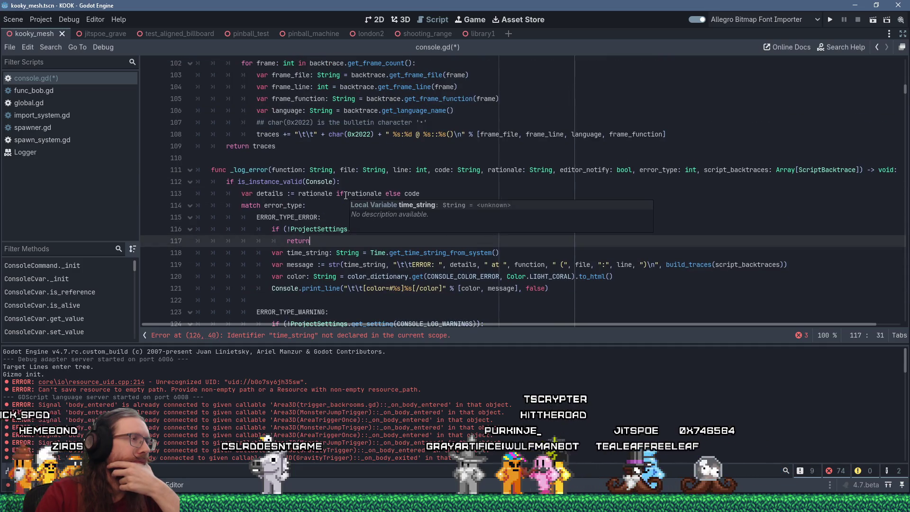
key(Down)
key(Home)
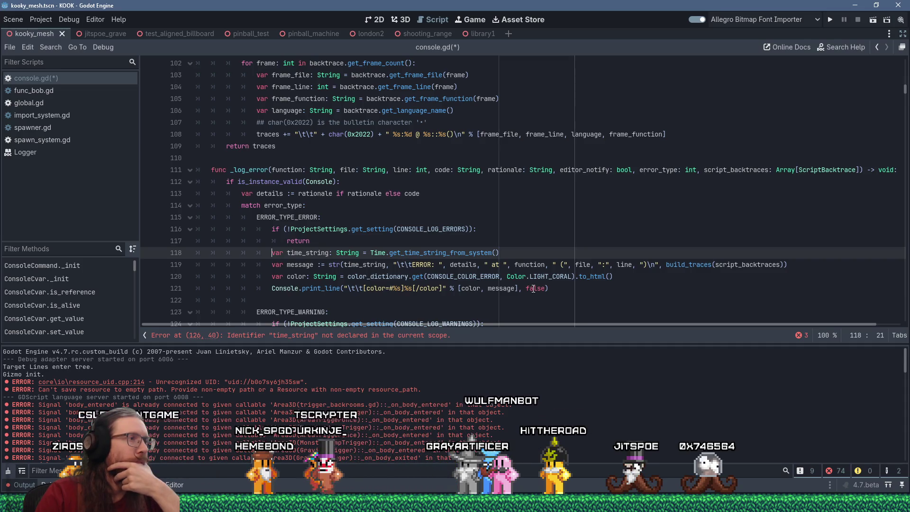
key(Return)
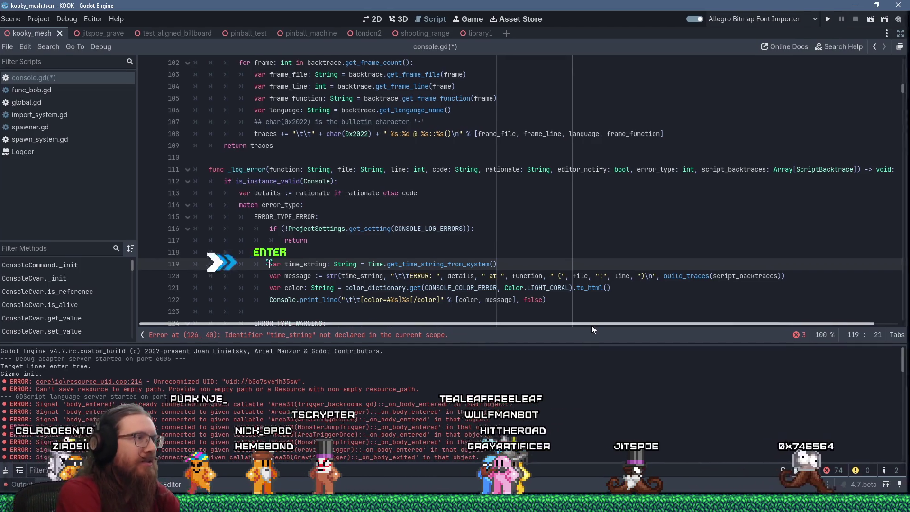
key(Up)
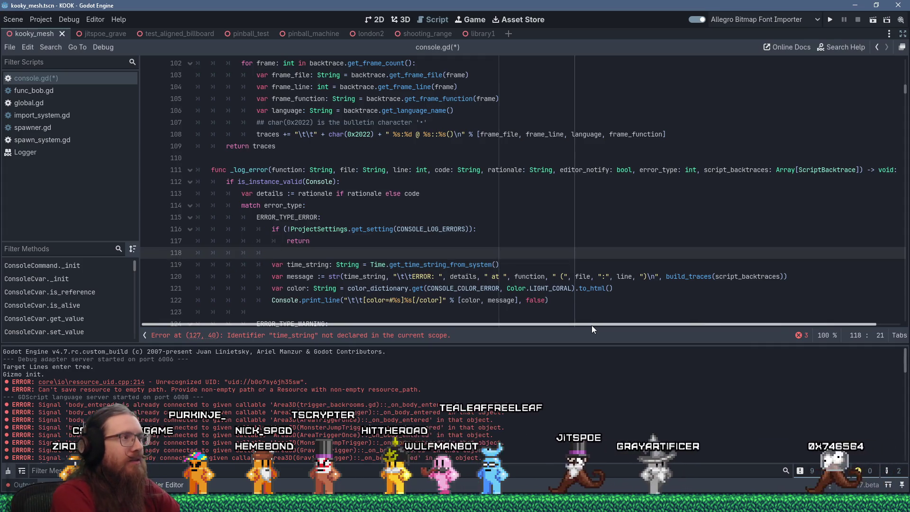
text(#rint_error)
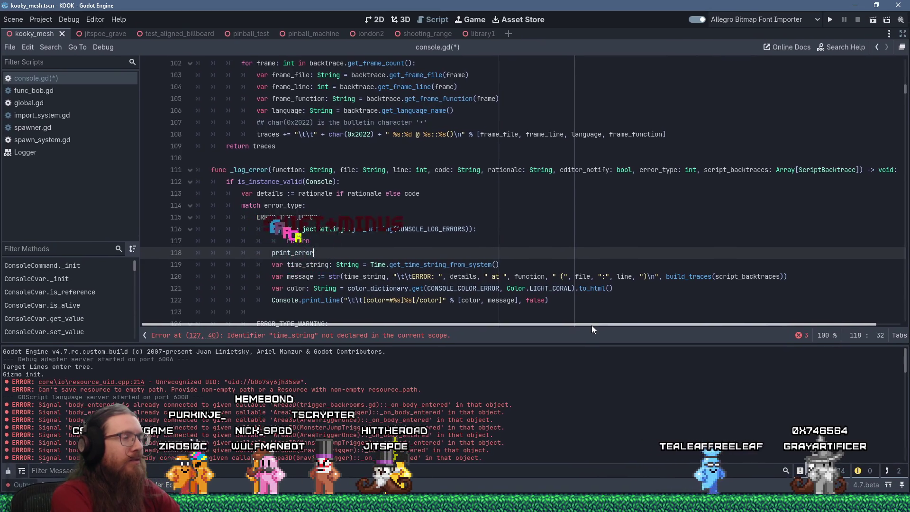
text(()
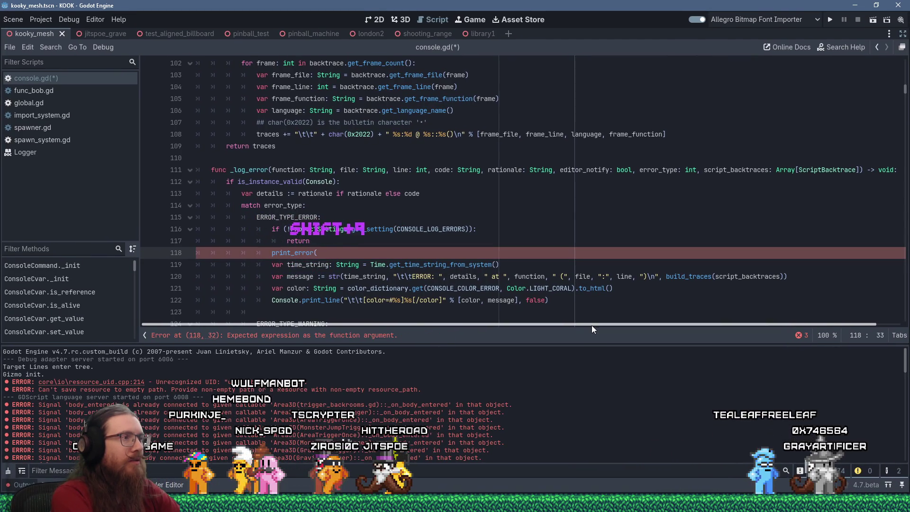
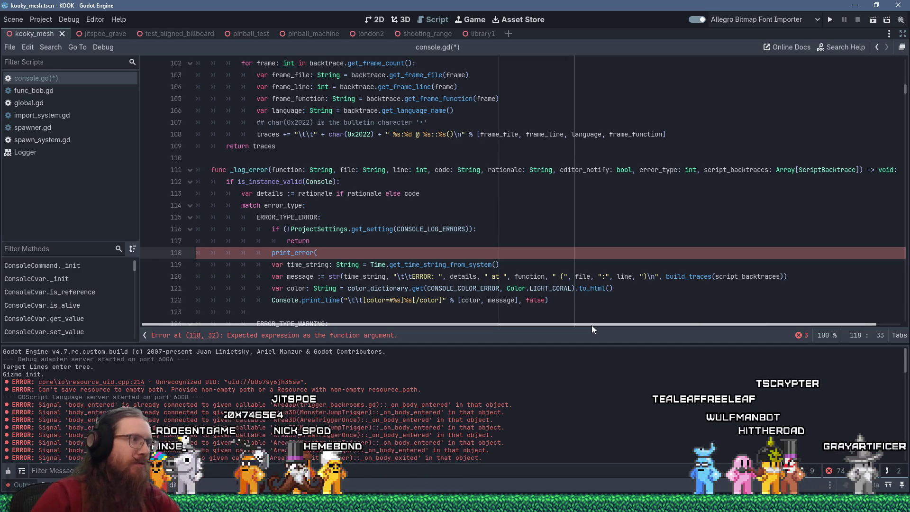
Step: Move the error colour line from line 121 to just above the print_error call
scroll(336, 287, up, 3)
scroll(336, 287, down, 7)
scroll(336, 287, down, 5)
scroll(336, 285, up, 5)
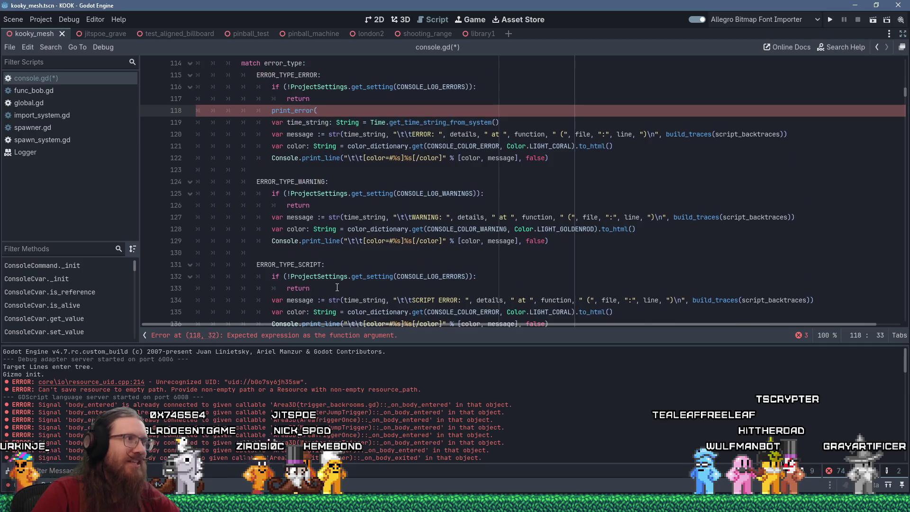
scroll(336, 268, up, 4)
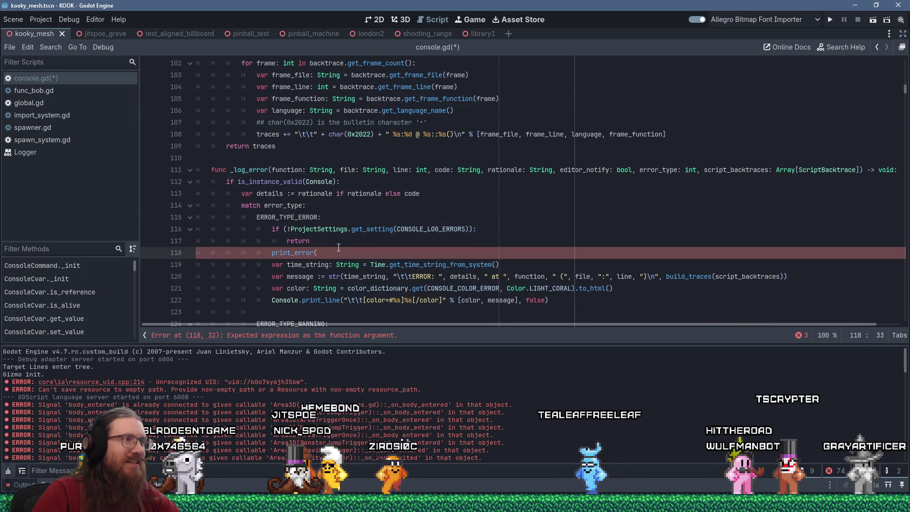
click(270, 252)
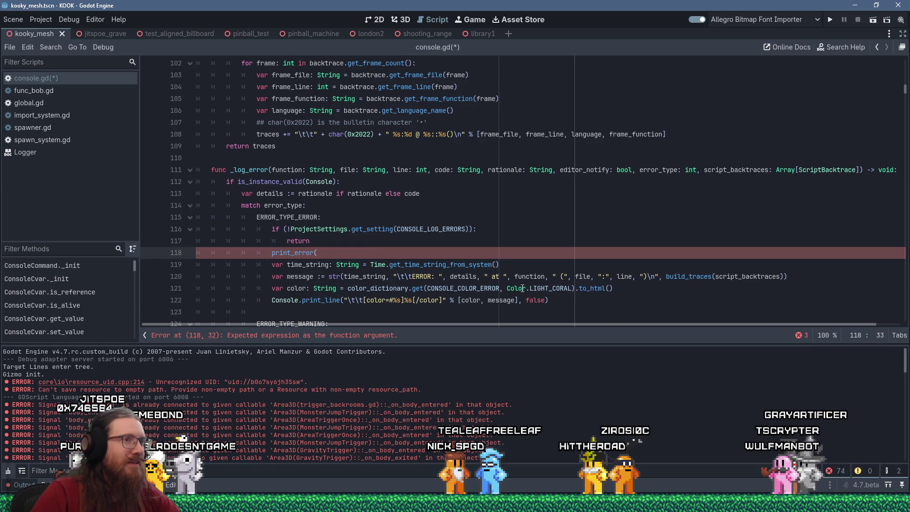
scroll(558, 289, down, 2)
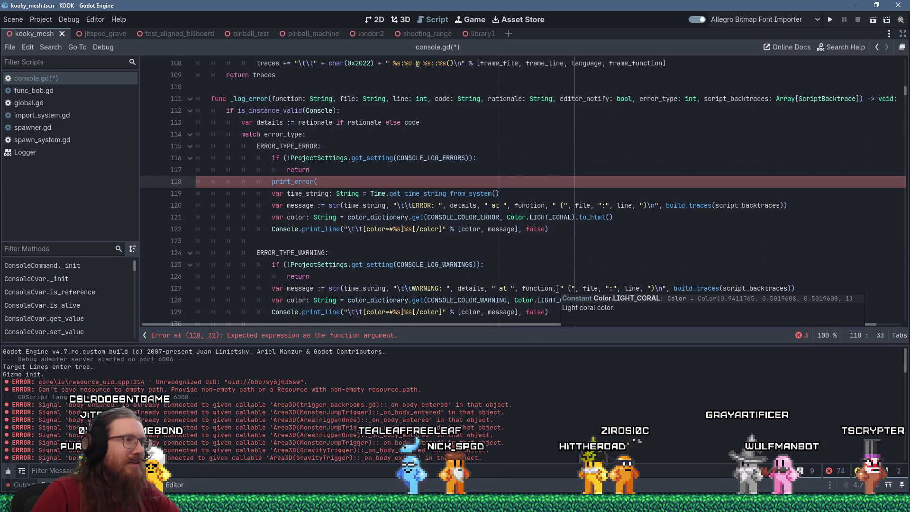
scroll(557, 289, down, 3)
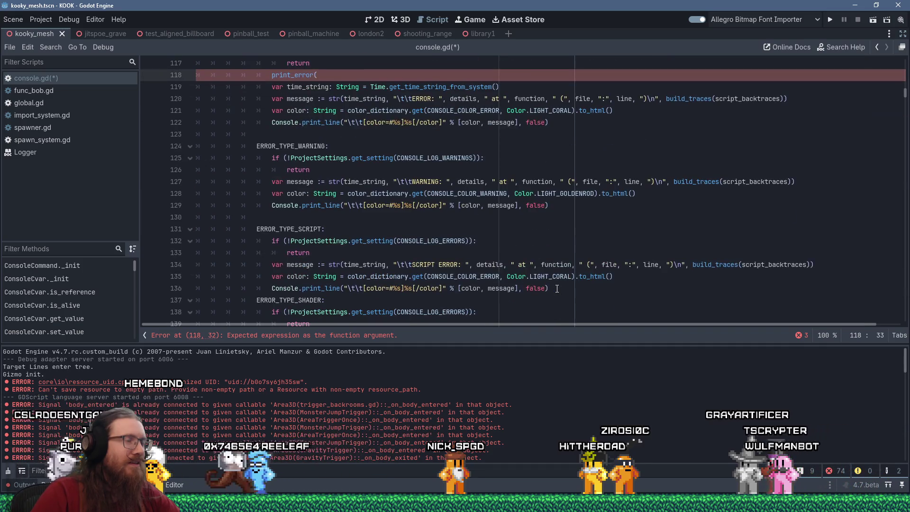
scroll(557, 289, up, 3)
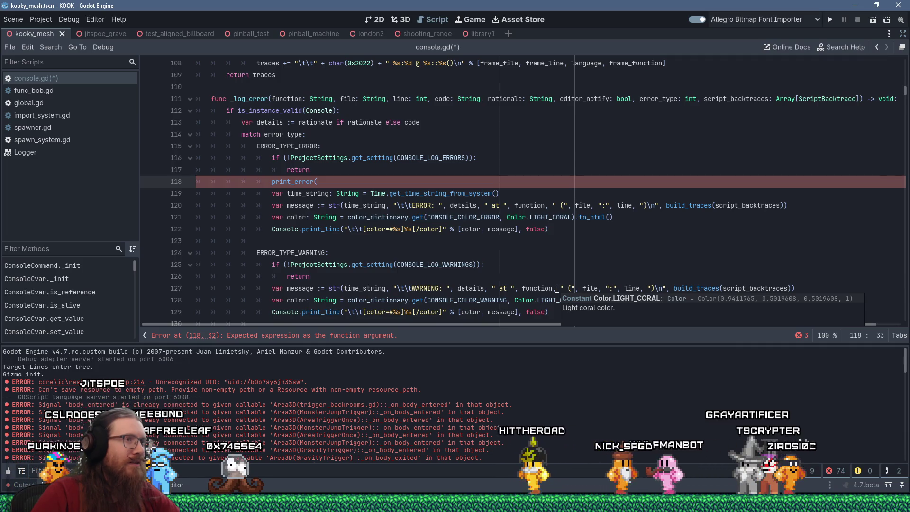
click(638, 217)
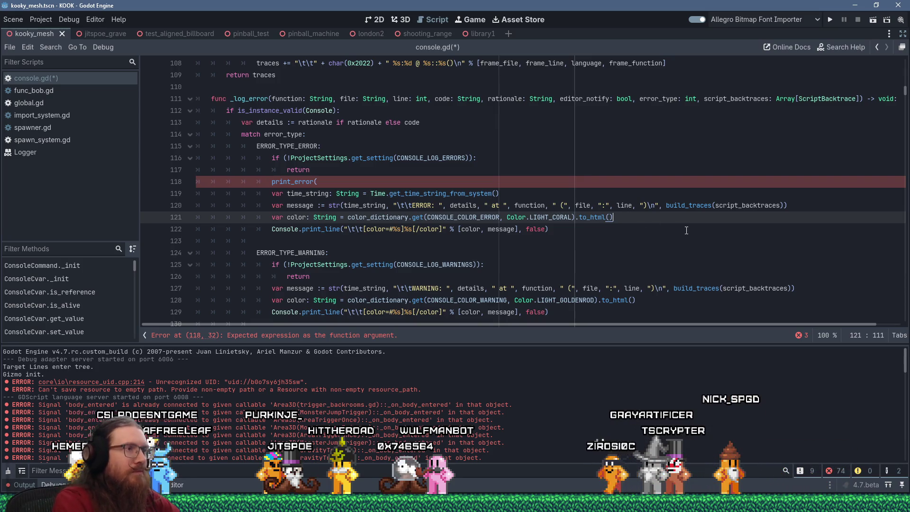
key(shift+Home)
key(shift+Delete)
key(Up)
key(Up)
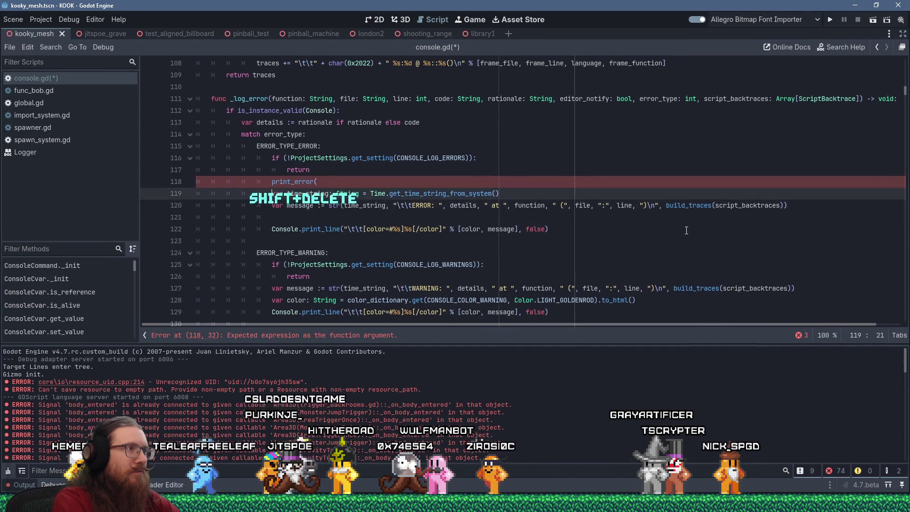
key(Up)
key(Return)
key(Up)
text(var color: String = color_dictionary.get(CONSOLE_COLOR_ERROR, Color.LIGHT_CORAL).to_html())
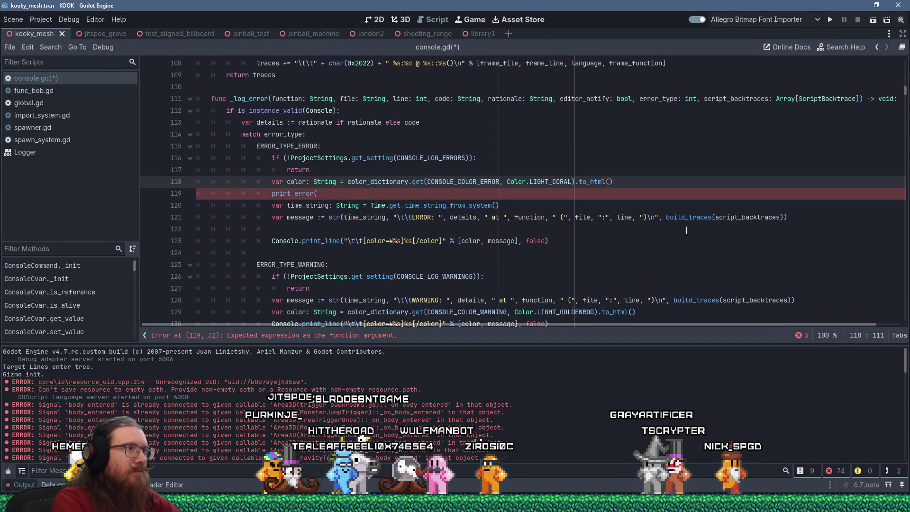
Step: Complete print_error("ERROR:", color, details, function, file, line, build_traces(script_backtraces))
key(Down)
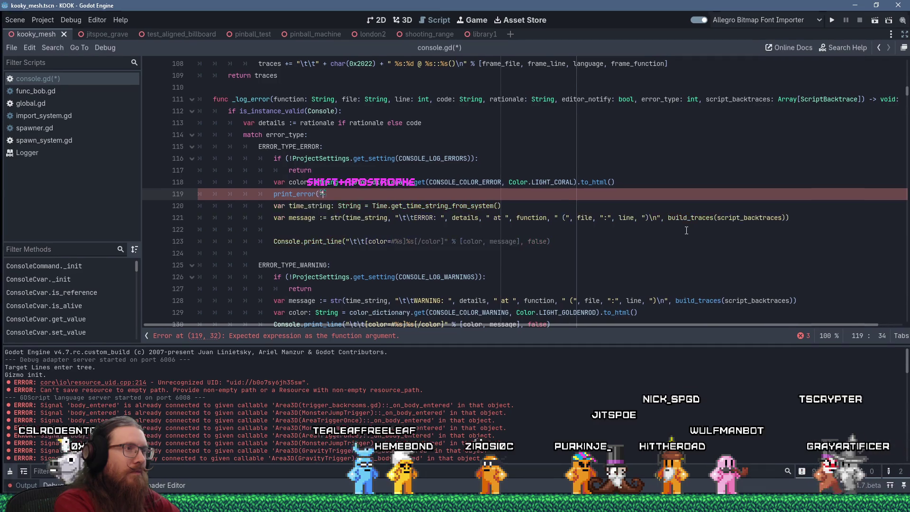
text("ERRO)
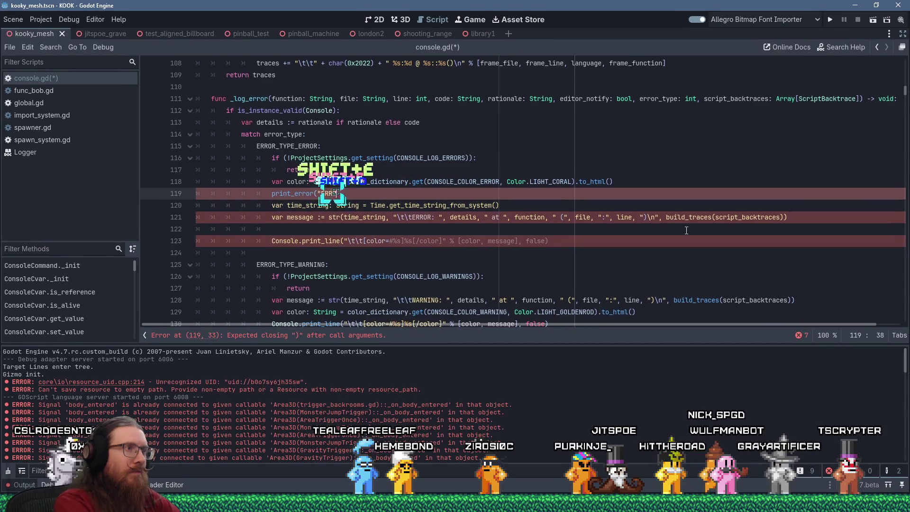
text(R:",)
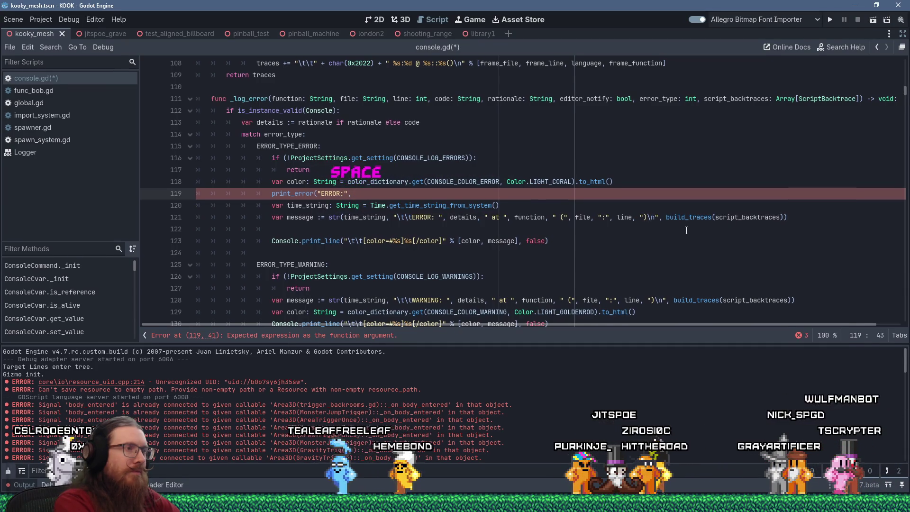
text( col)
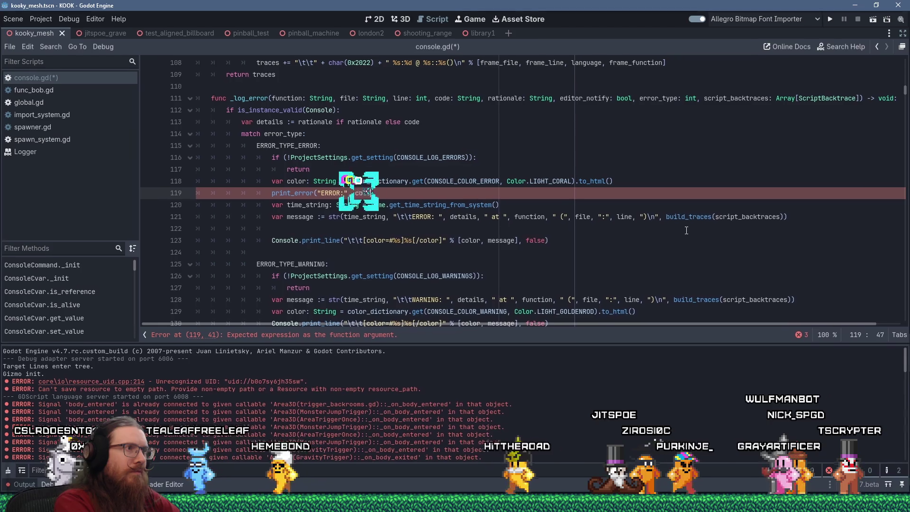
text(or, details, function,)
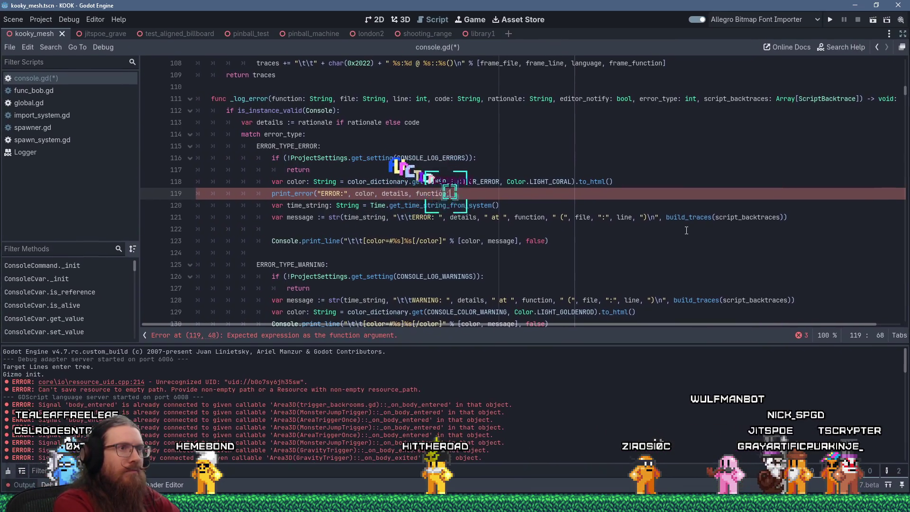
text( file, line,)
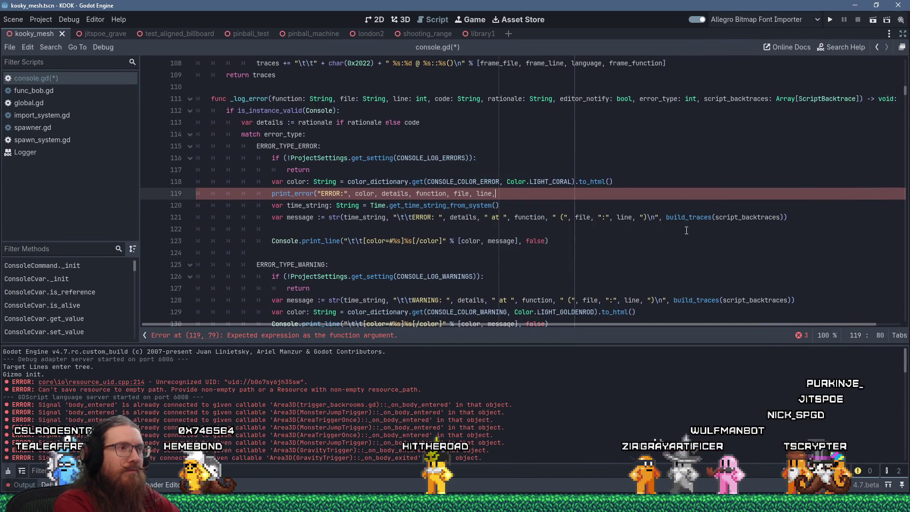
text( build_)
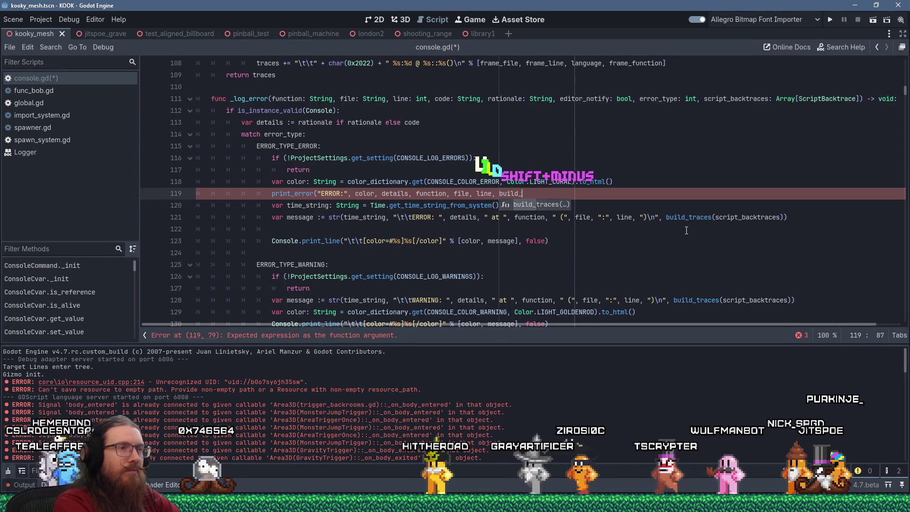
text(back)
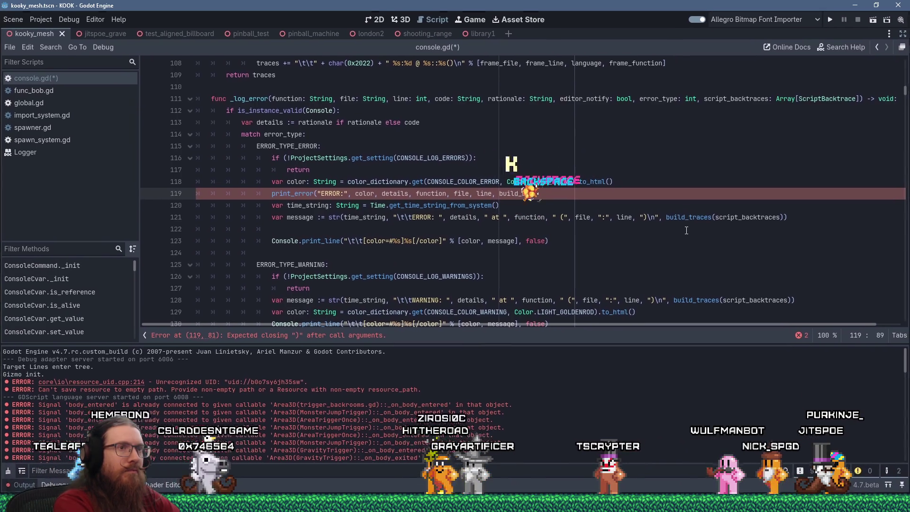
key(BackSpace)
key(BackSpace)
text(traces)
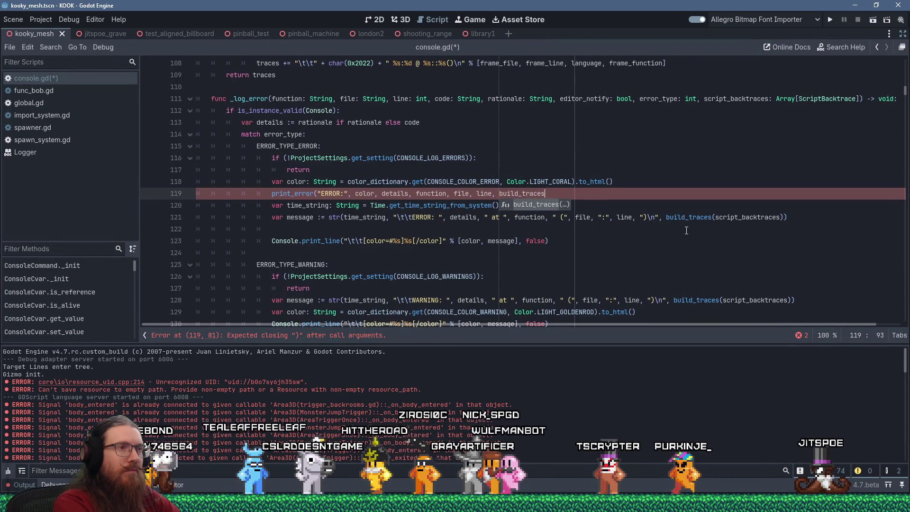
text((s)
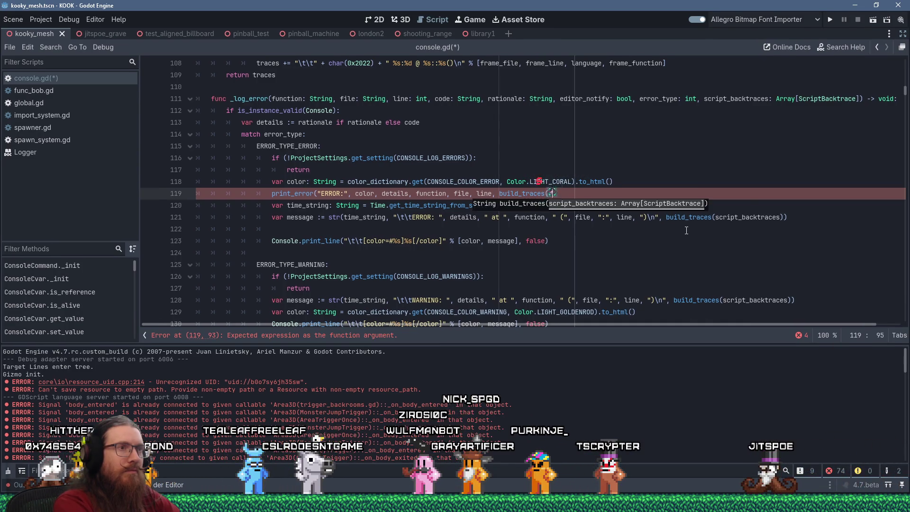
text(cript_)
key(Return)
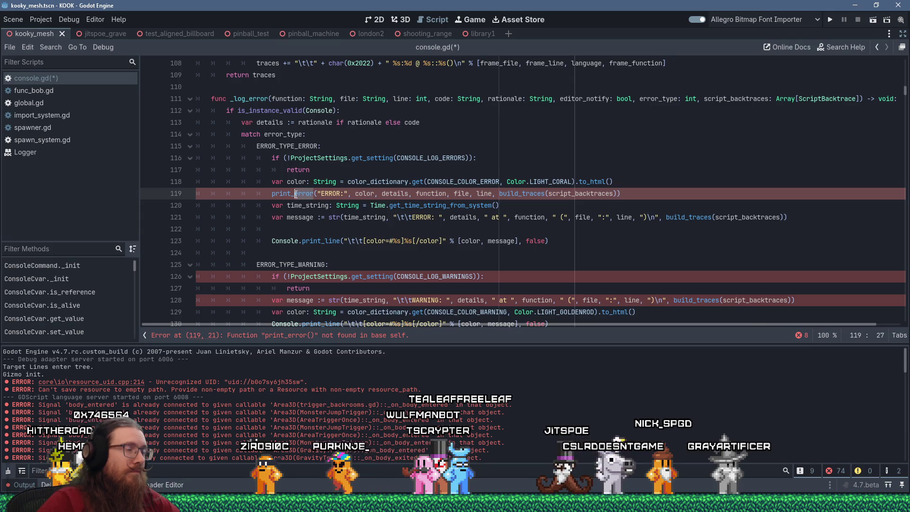
scroll(449, 221, up, 1)
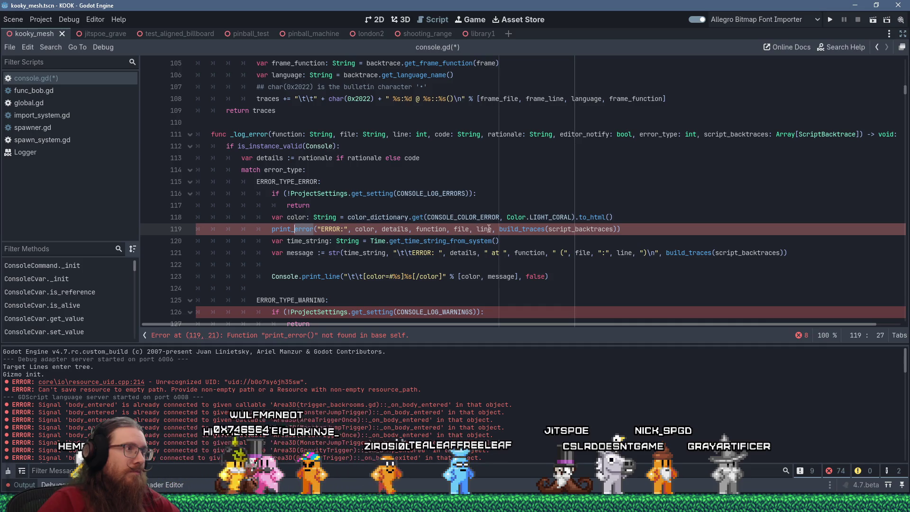
Step: Draft a print_error function signature above _log_error with error_type, details, function, file and colour String parameters
click(361, 118)
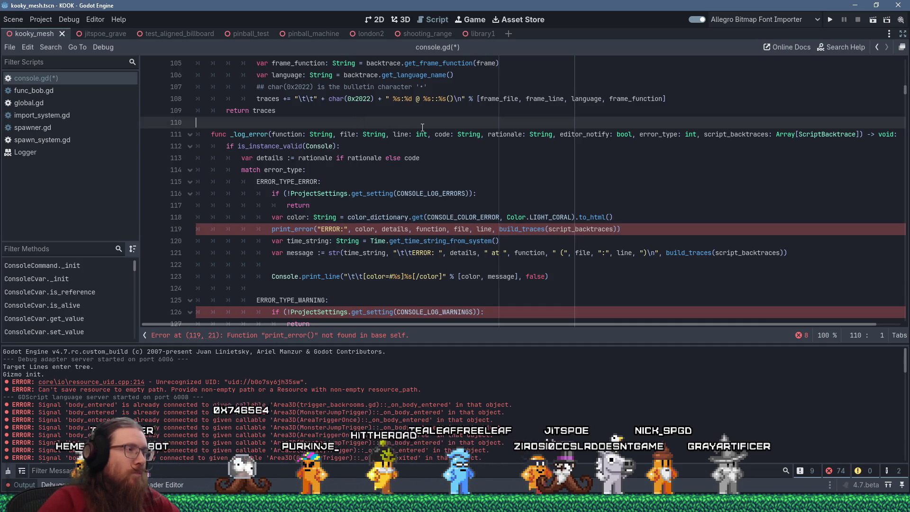
key(Return)
key(BackSpace)
key(BackSpace)
text(func print_e)
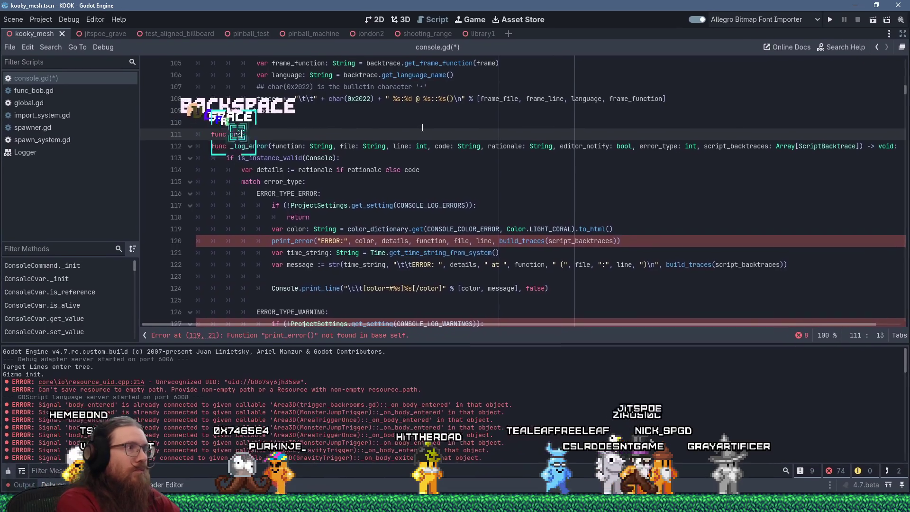
text(rror(eror)
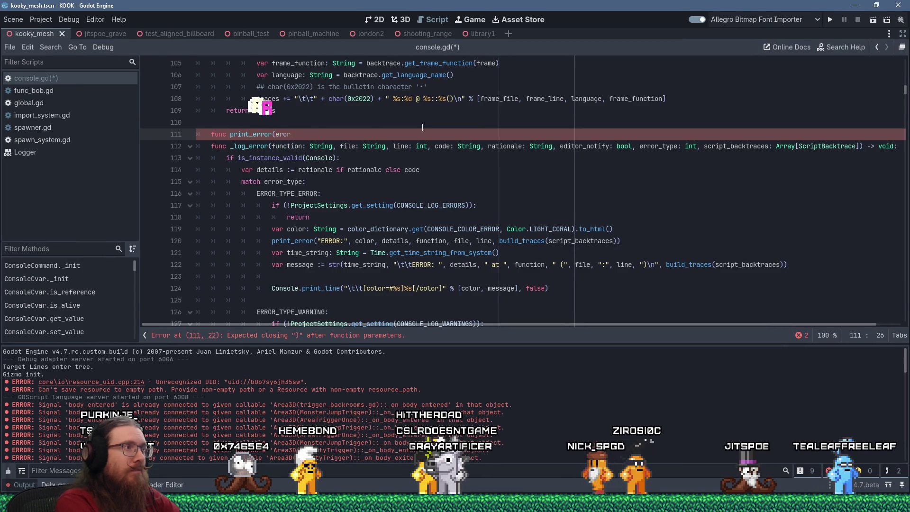
key(BackSpace)
key(BackSpace)
text(ror_type )
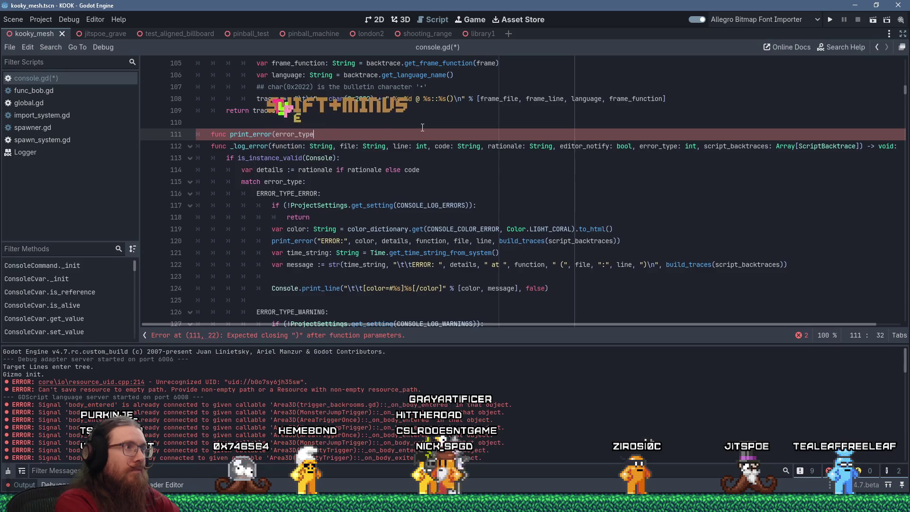
text(: String, )
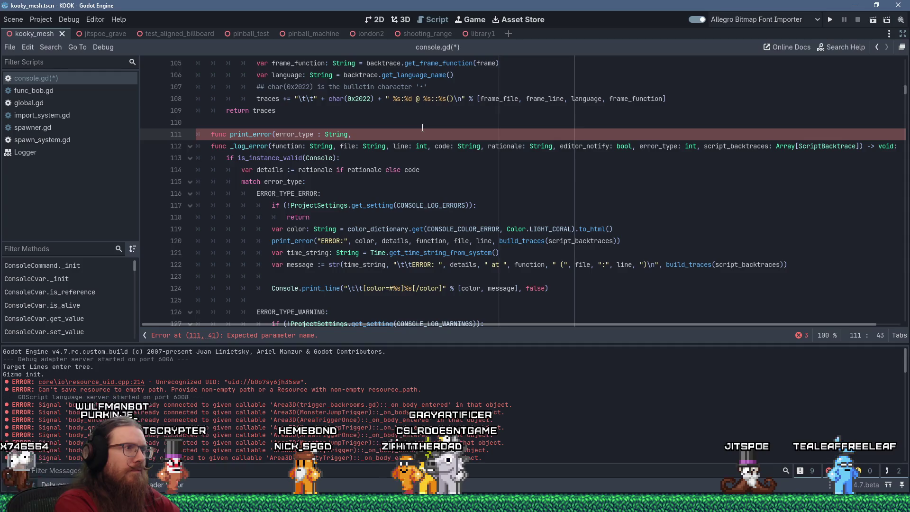
text(details)
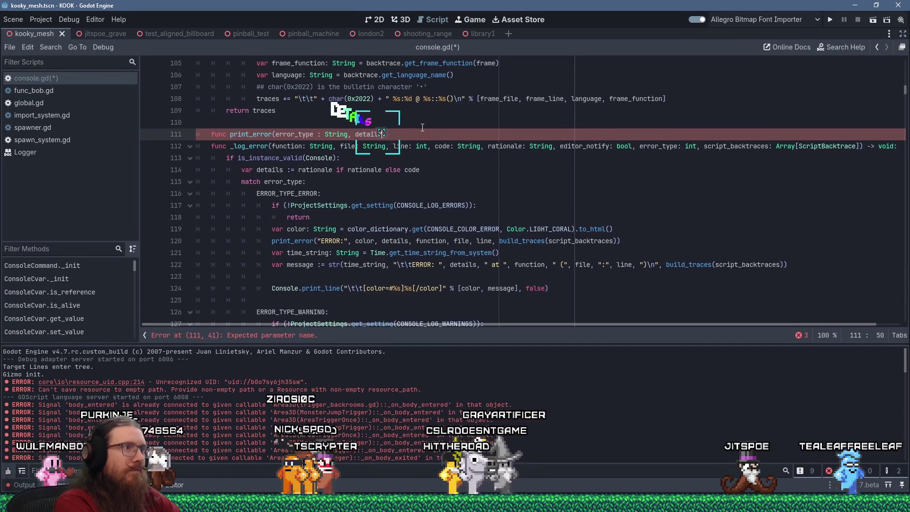
text( : String,)
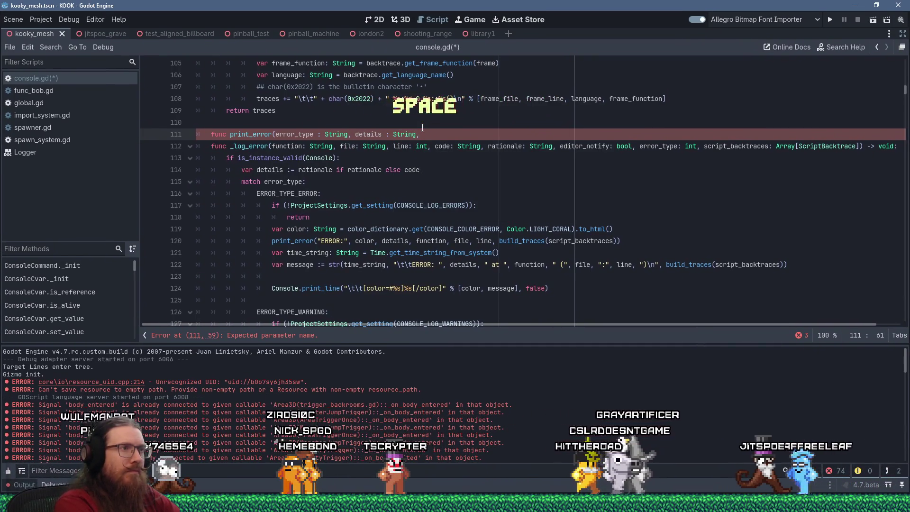
text( function : Strin)
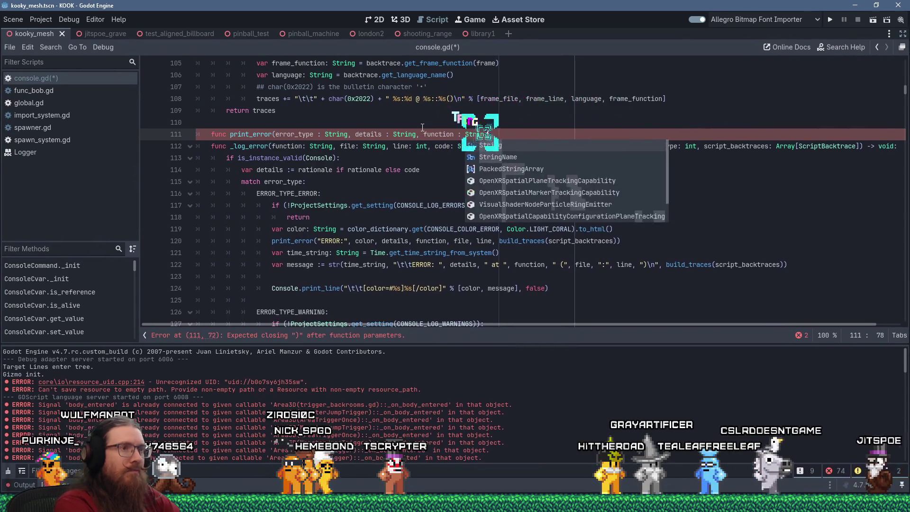
text(g, file)
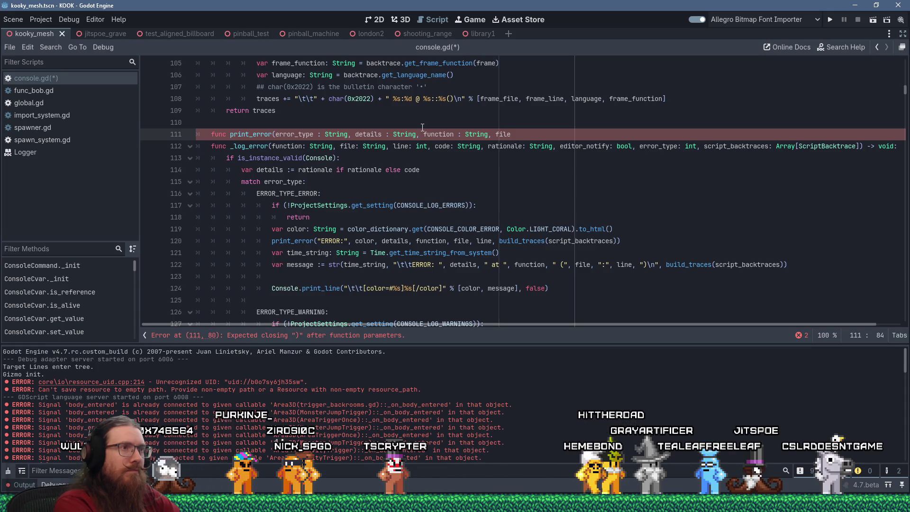
text( : String, )
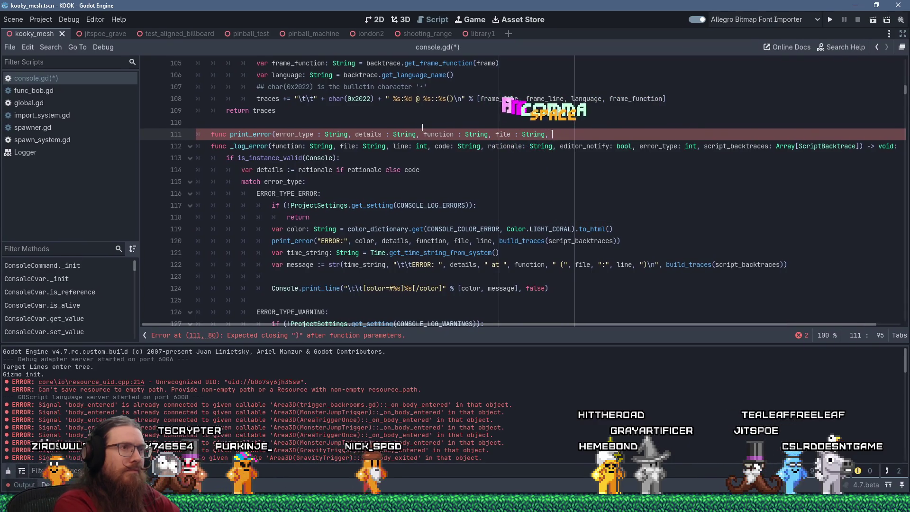
text(line : int, ba)
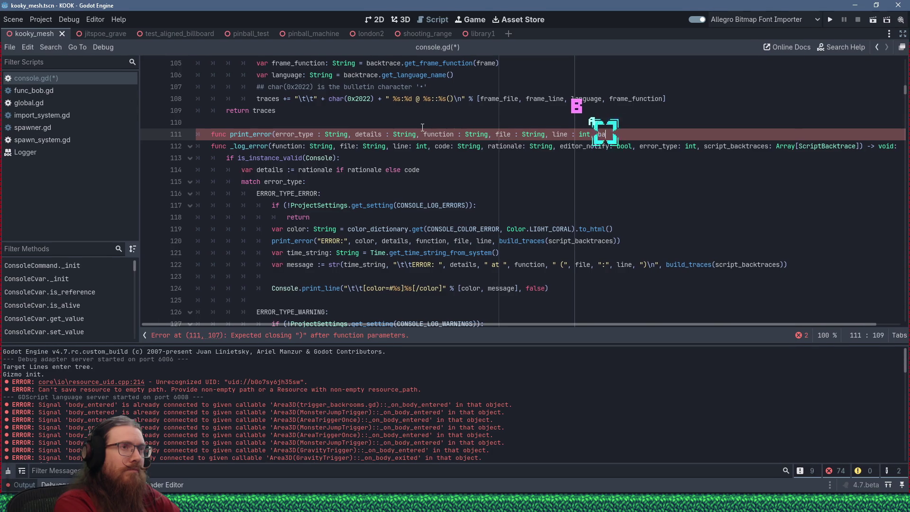
text(: String):)
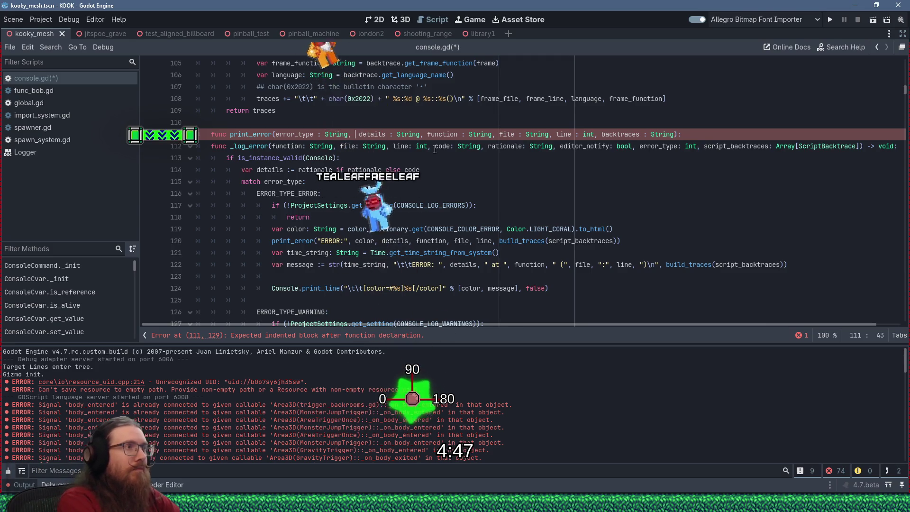
text(color)
text(_hex)
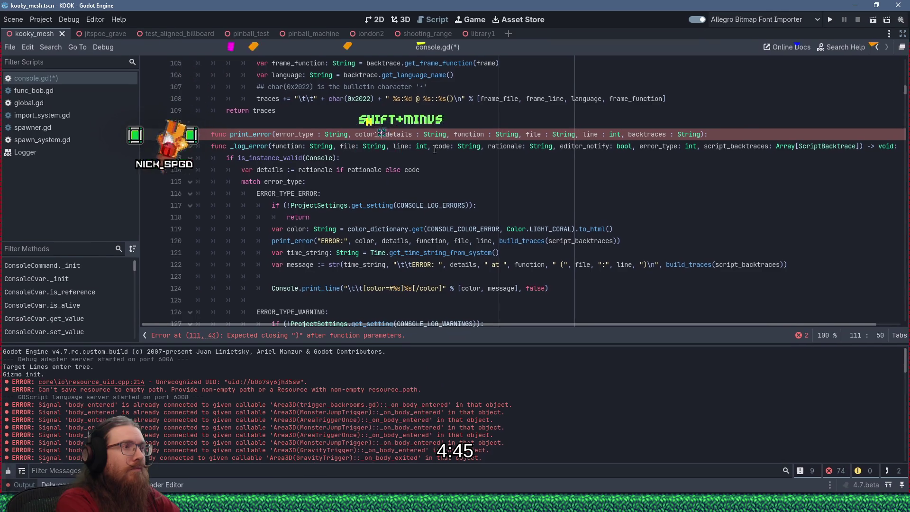
text(: String,)
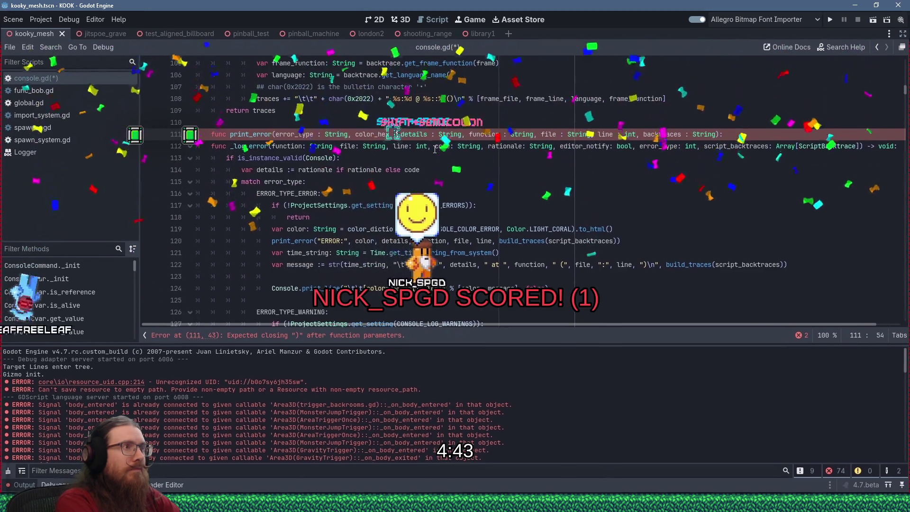
key(Escape)
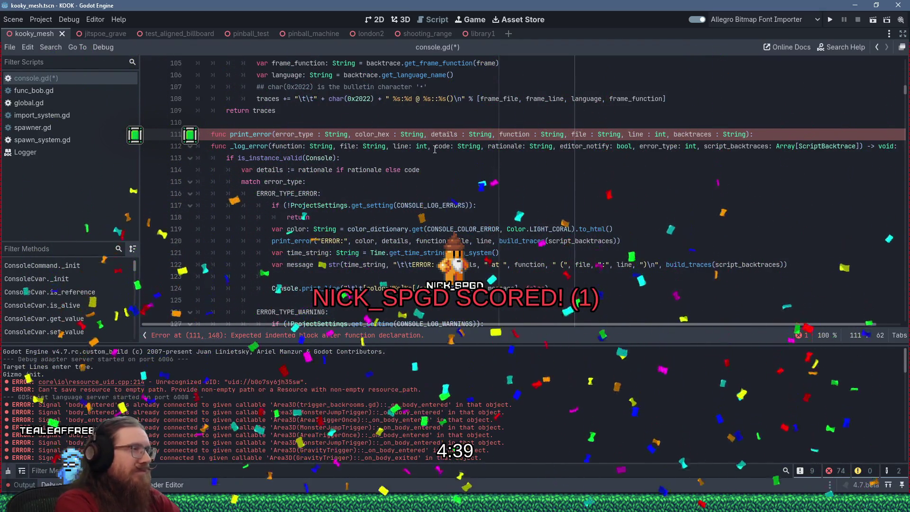
key(End)
key(Return)
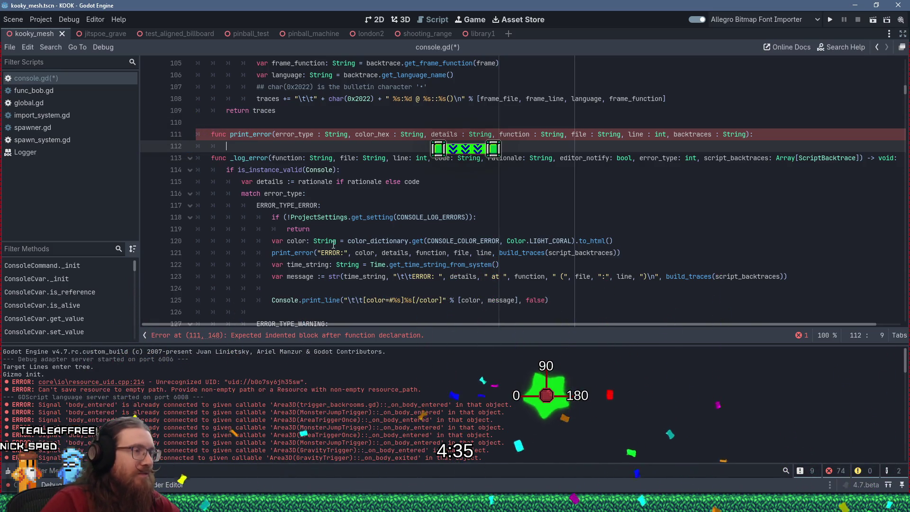
Step: Delete the unfinished print_error draft and add a blank line after the details assignment
click(355, 241)
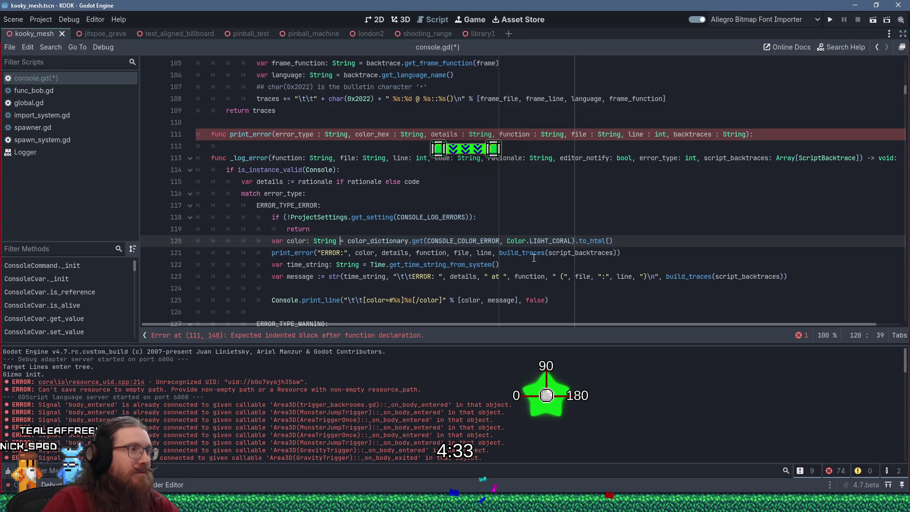
mouse_move(534, 258)
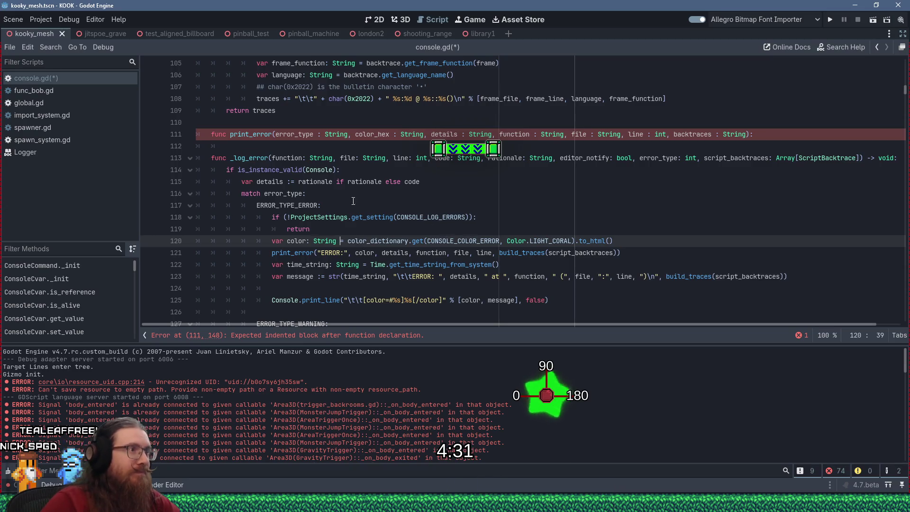
click(265, 144)
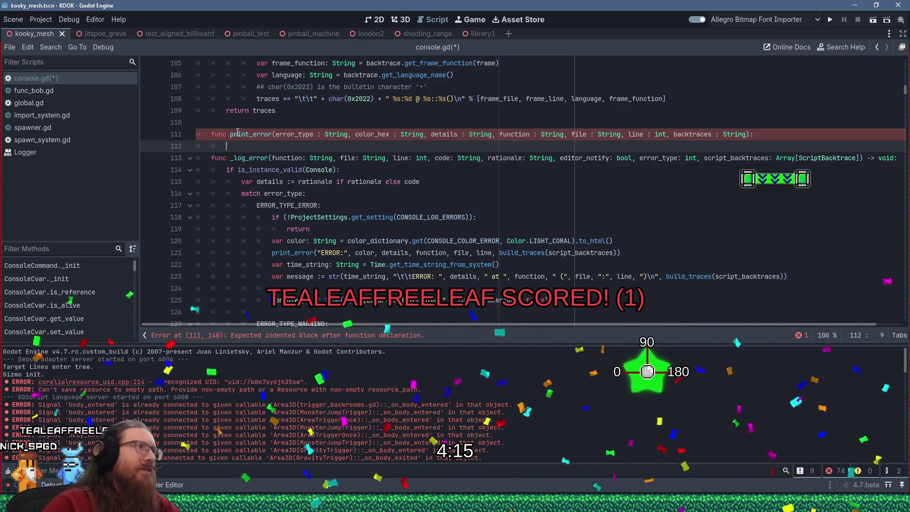
shift+click(252, 122)
key(Delete)
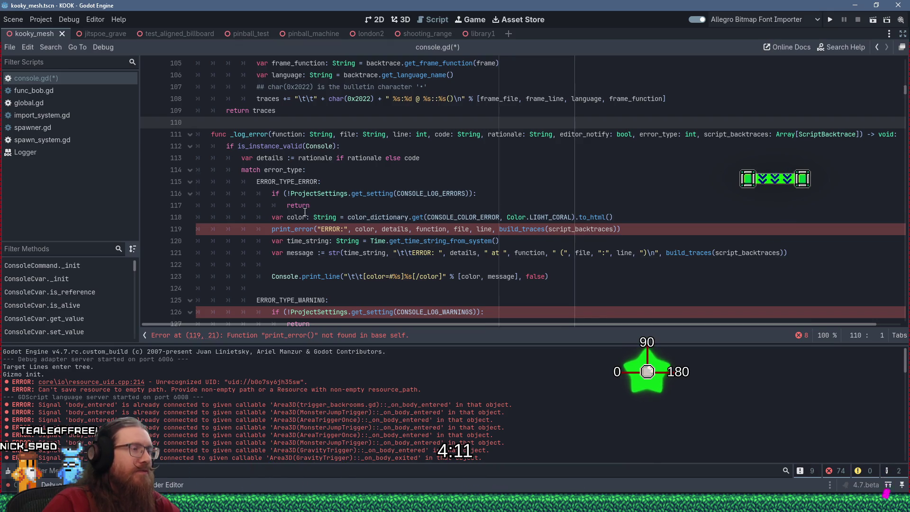
click(450, 159)
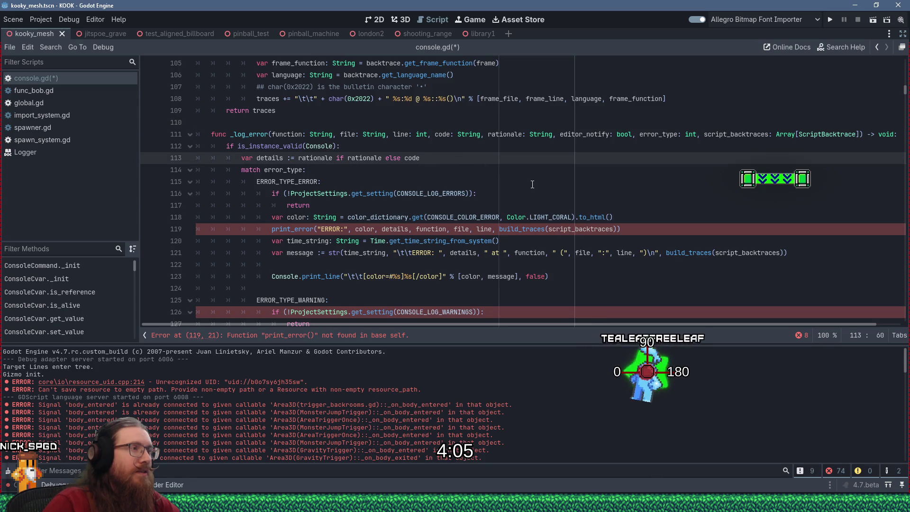
key(Return)
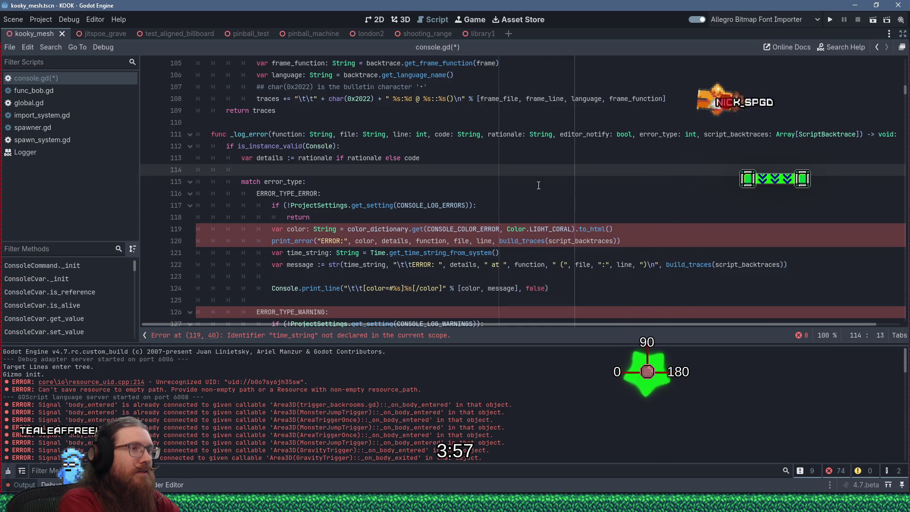
Step: Declare var error_type : String at the top of _log_error
text(va)
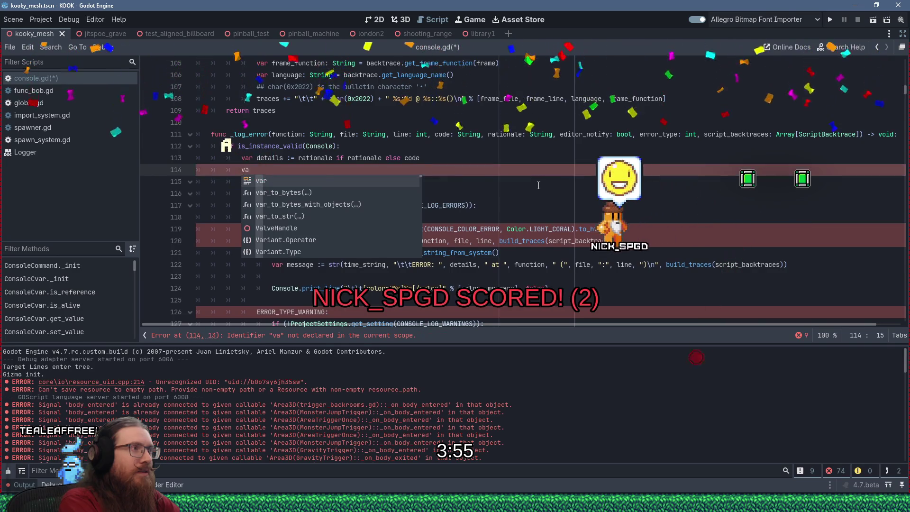
text(r error)
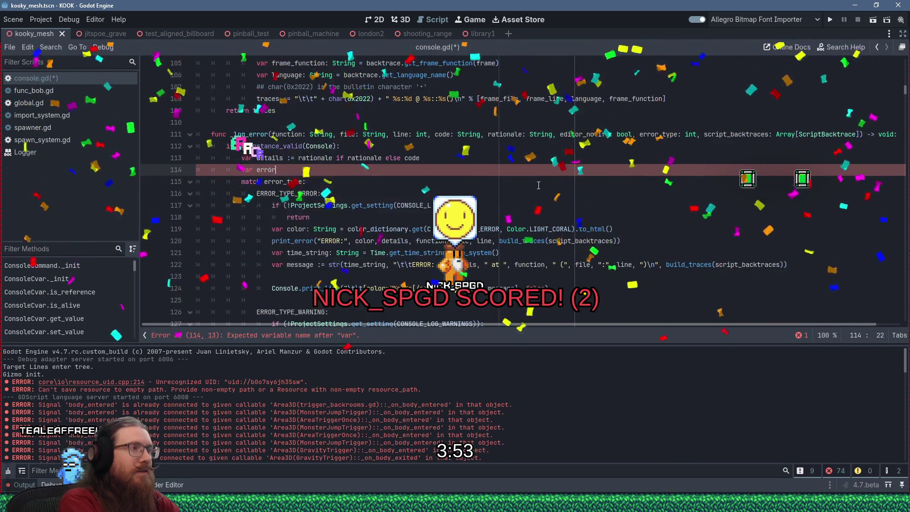
text(:)
key(BackSpace)
text(_type :)
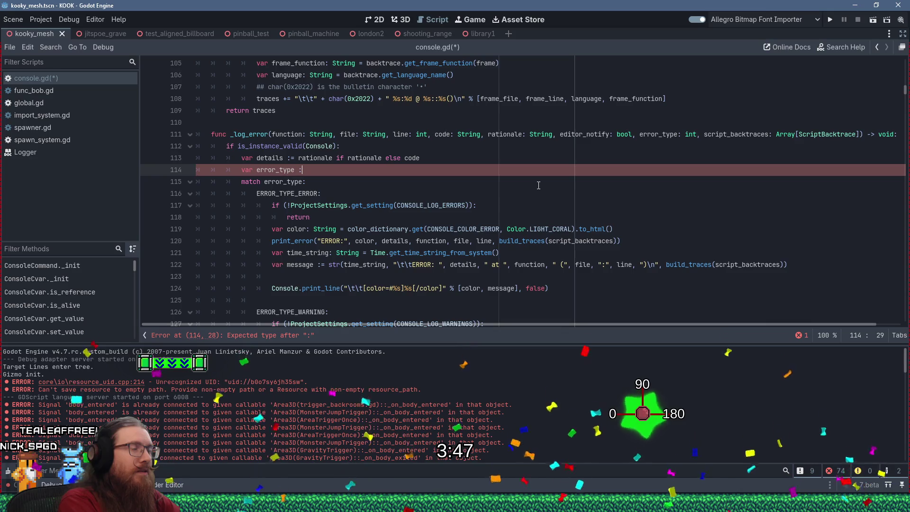
text(=)
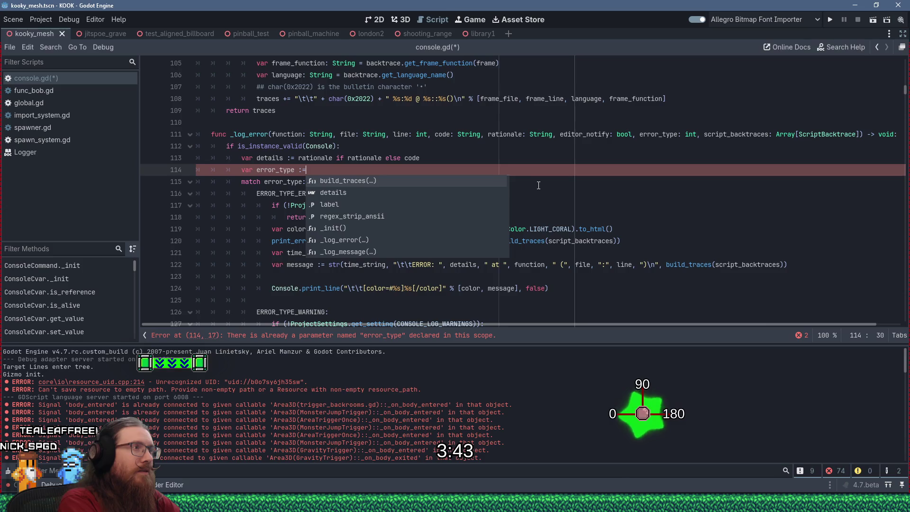
key(BackSpace)
text(String)
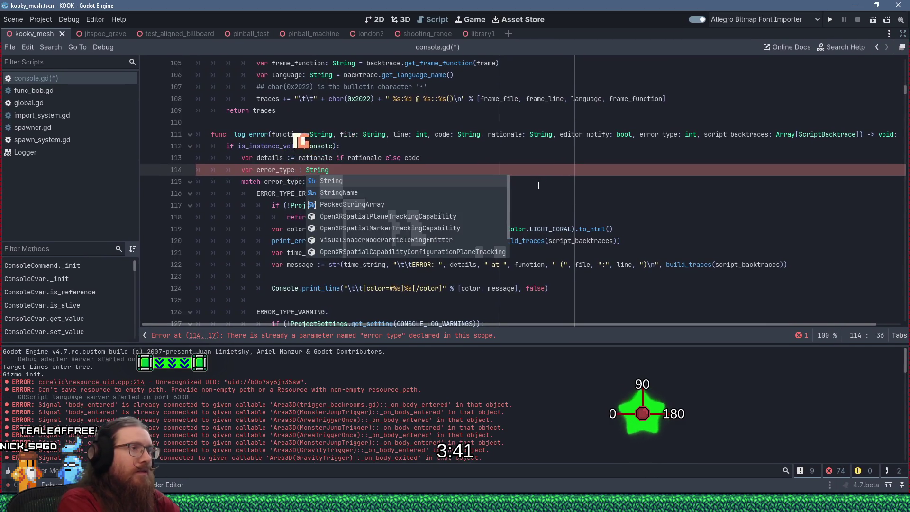
key(Escape)
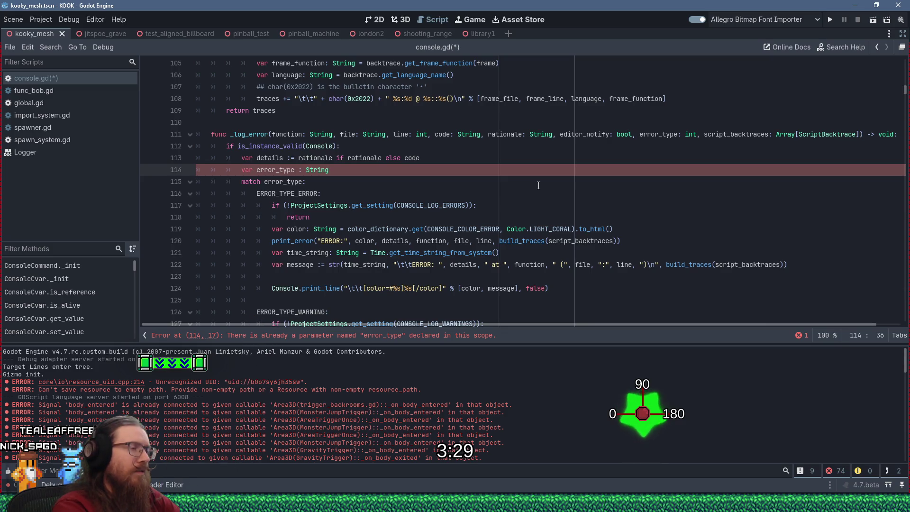
key(Return)
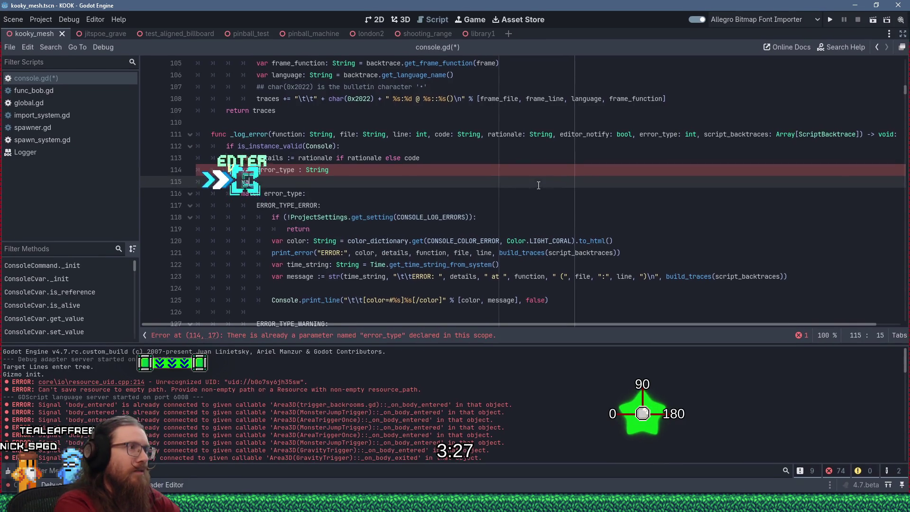
Step: Add a color : String declaration and make the error branch's colour line a plain color assignment
text(varcolor: S)
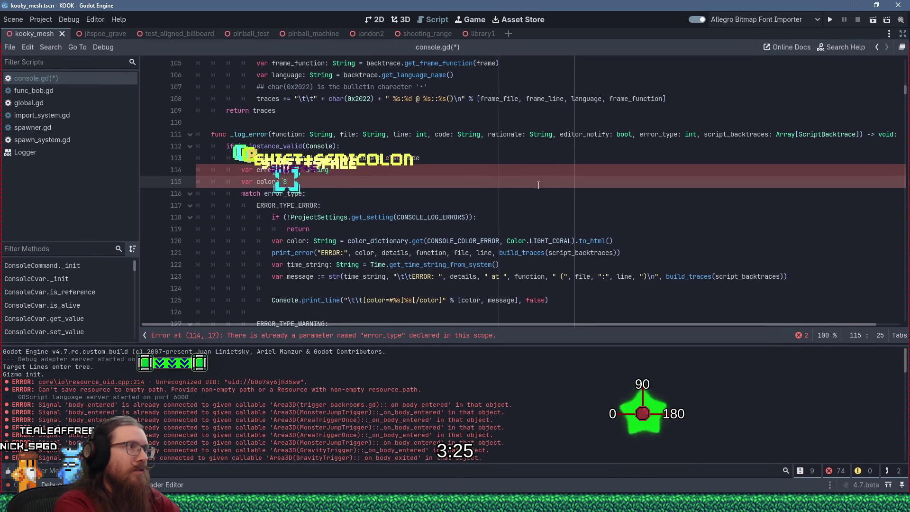
text(tring)
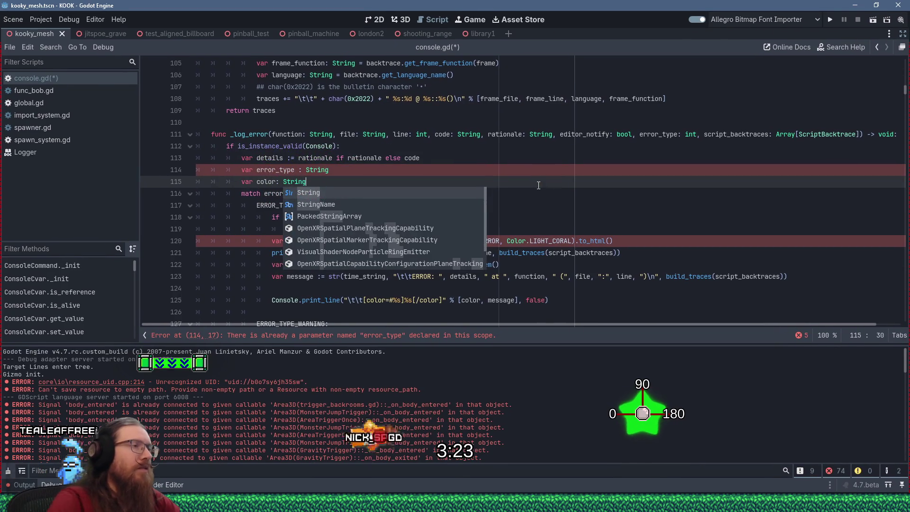
click(280, 181)
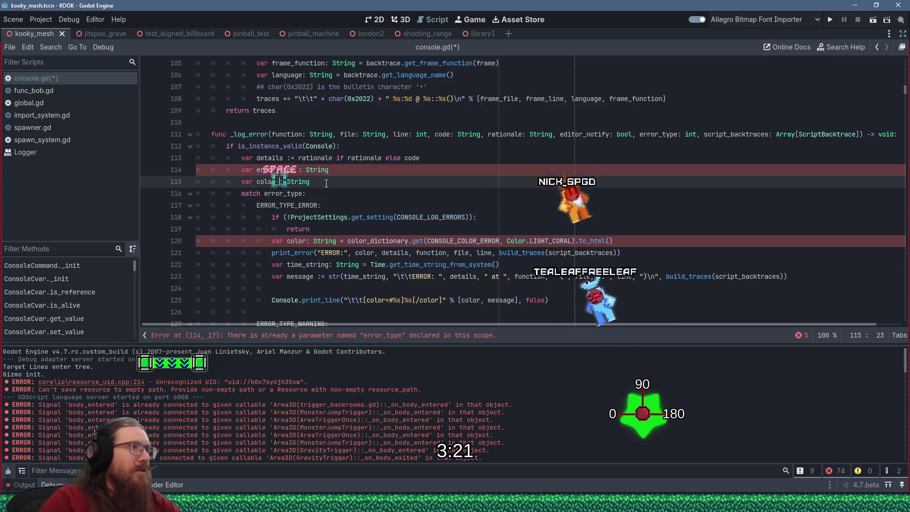
drag(342, 242, 309, 243)
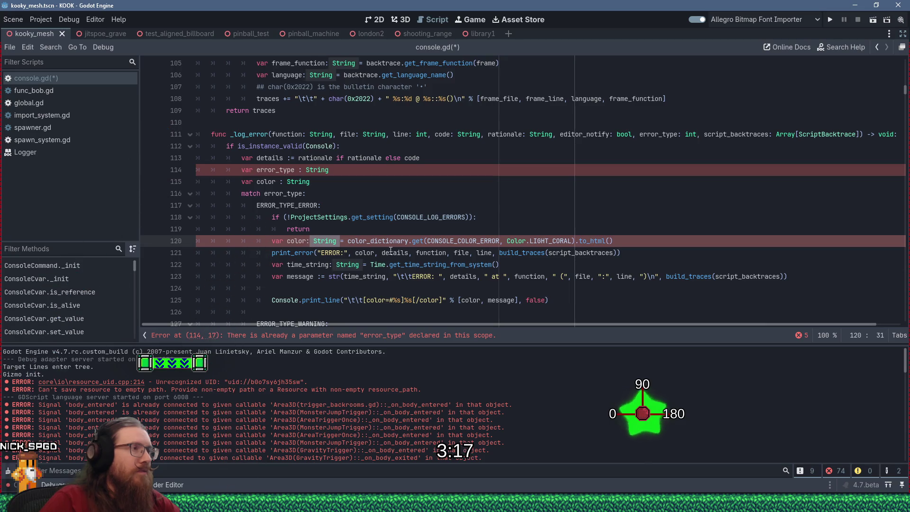
key(BackSpace)
key(BackSpace)
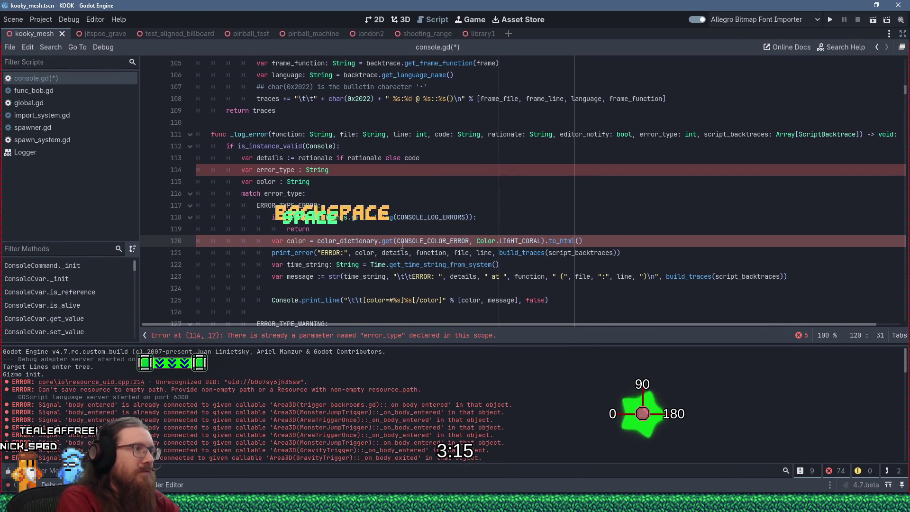
key(Delete)
key(Delete)
key(Delete)
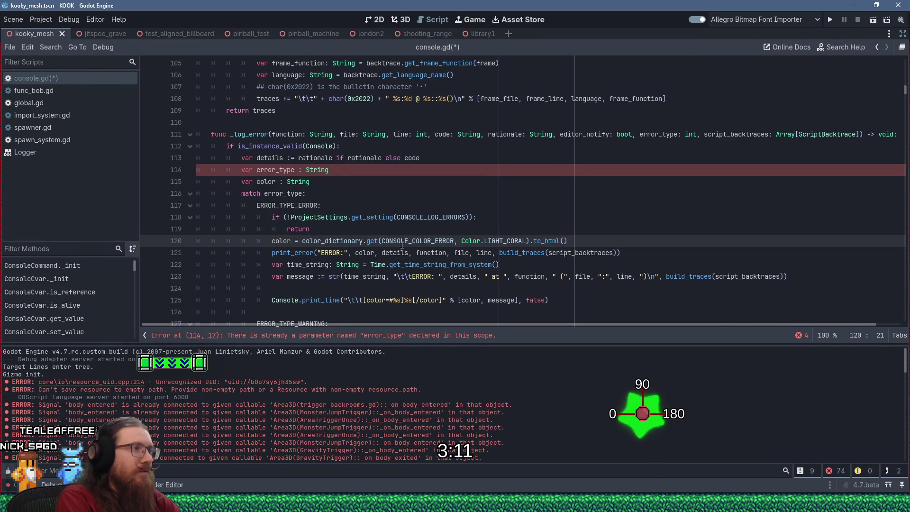
Step: Cut the time_string declaration out of the error branch
key(Down)
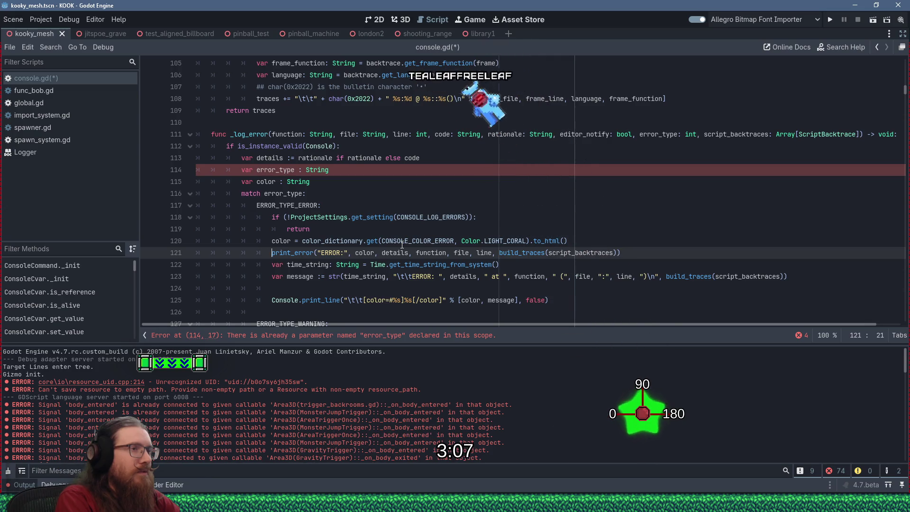
key(shift+Down)
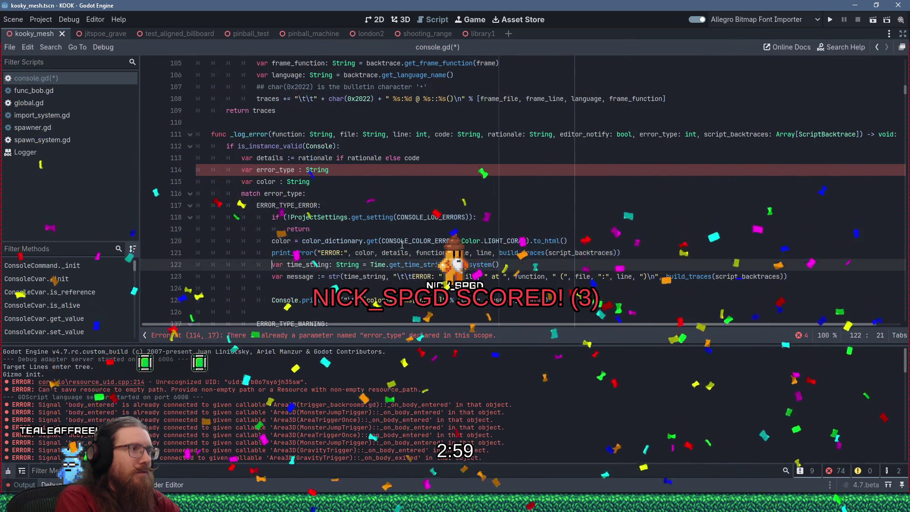
key(shift+Delete)
key(Up)
key(Up)
key(Up)
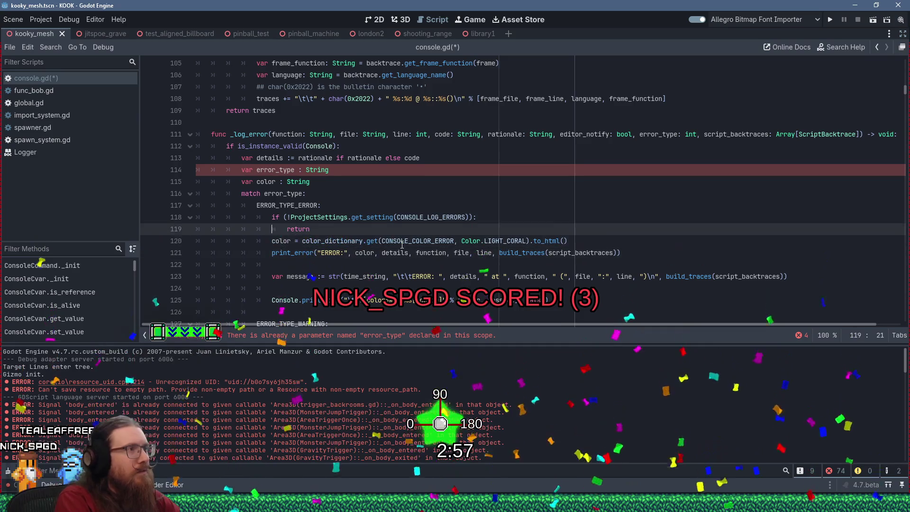
Step: Paste the time_string declaration below color and rename error_type to error_type_string
key(Down)
key(Return)
text(var time_string: String = Time.get_time_string_from_system())
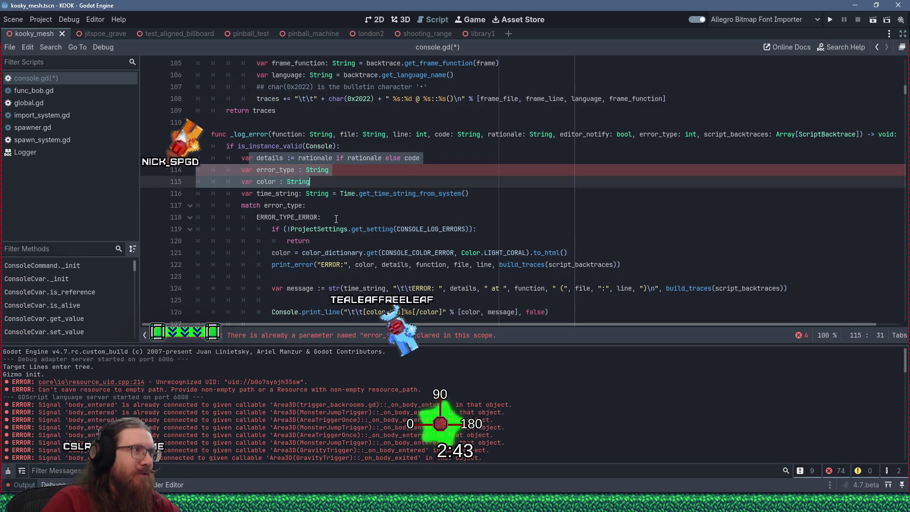
drag(324, 229, 356, 237)
click(357, 237)
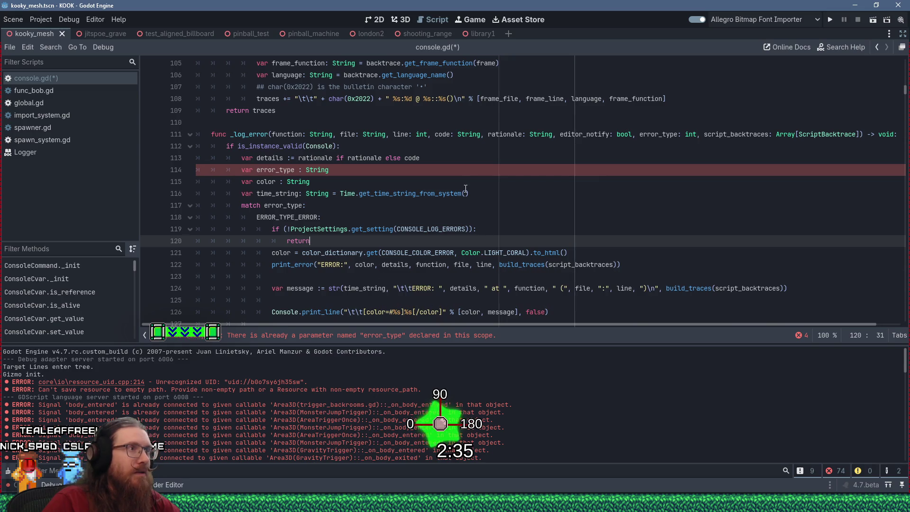
click(294, 169)
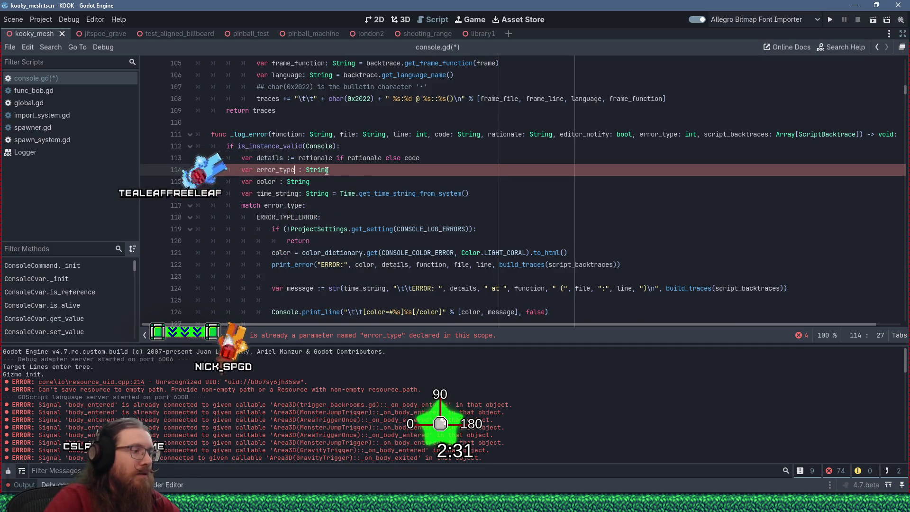
text(_strin)
text(g)
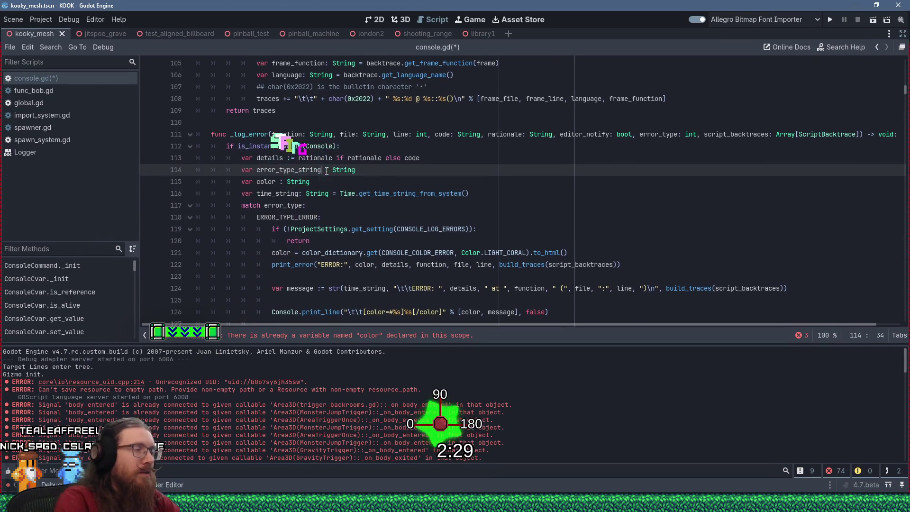
Step: Set error_type_string = "ERROR" after the error branch's return, briefly checking the Logger docs
click(313, 241)
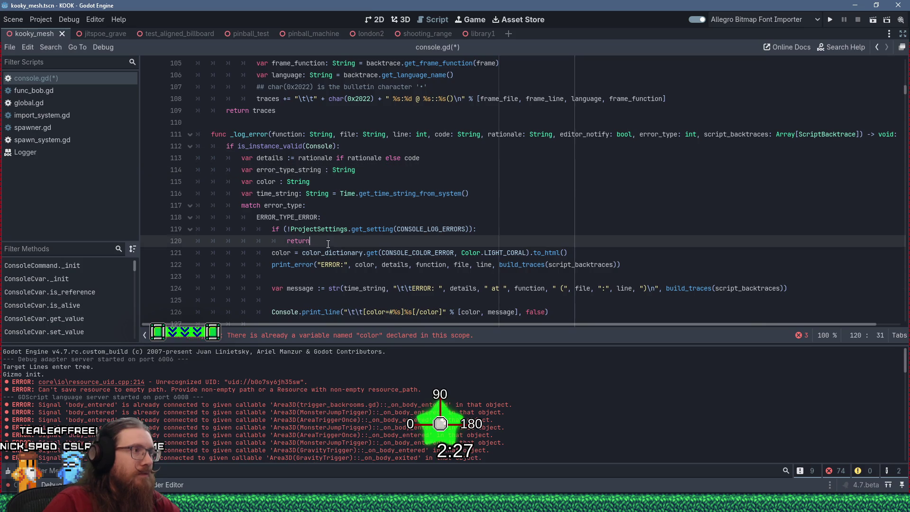
key(Return)
key(BackSpace)
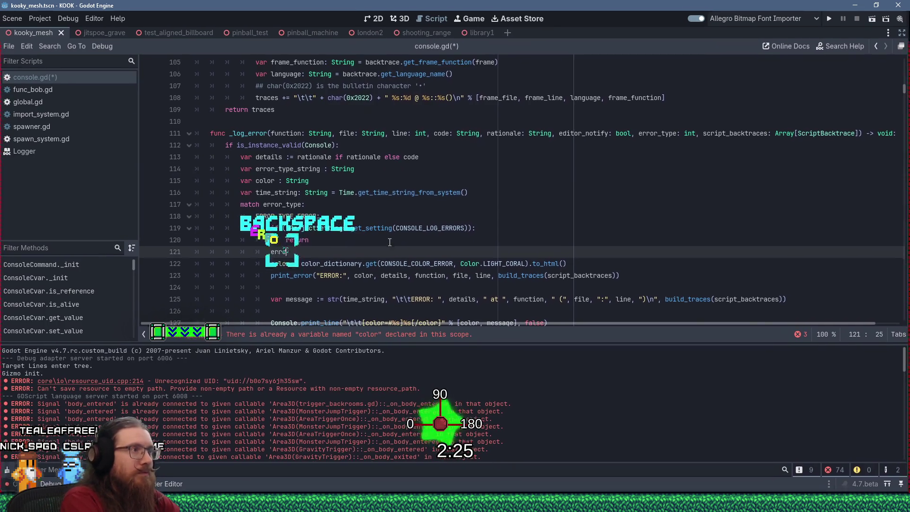
text(erro)
key(Return)
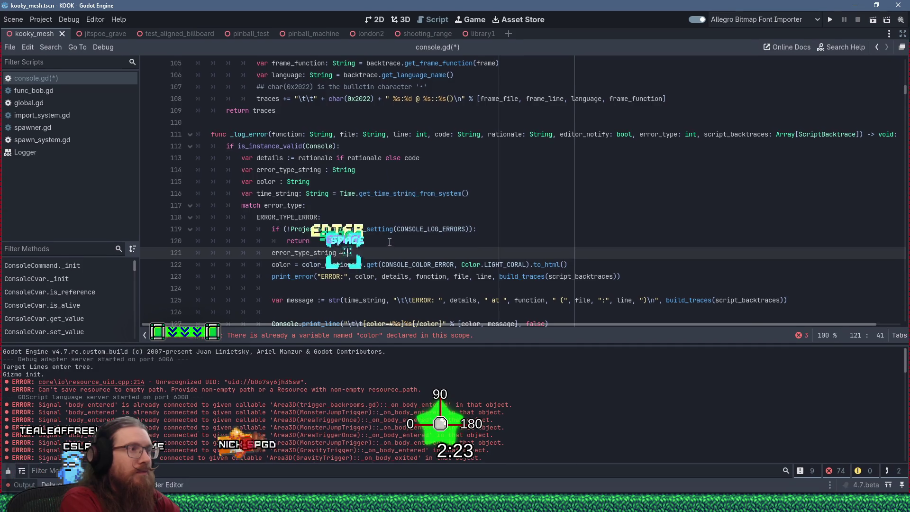
text("ERROR")
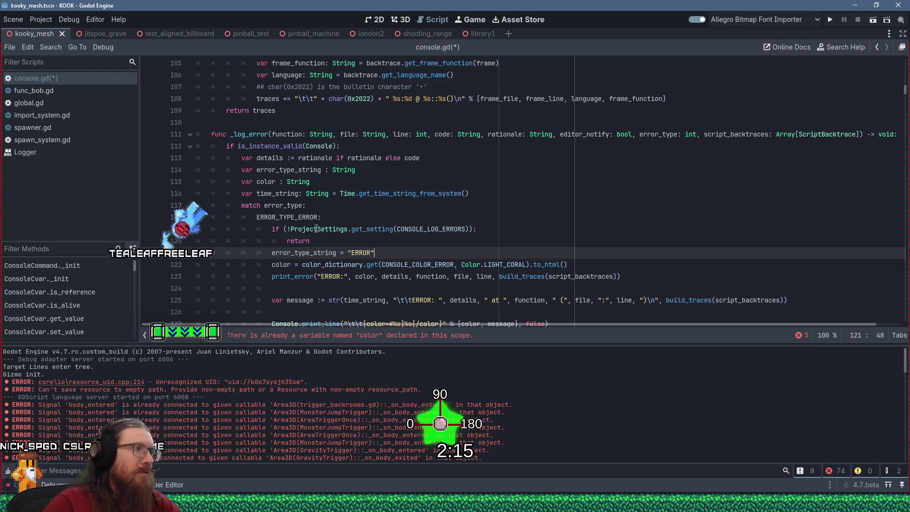
key(alt+Left)
scroll(417, 244, up, 5)
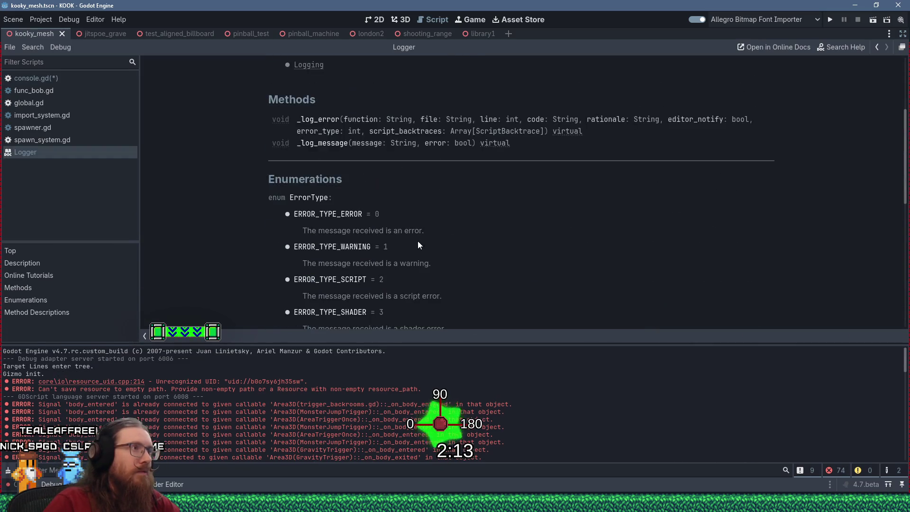
middle_click(51, 152)
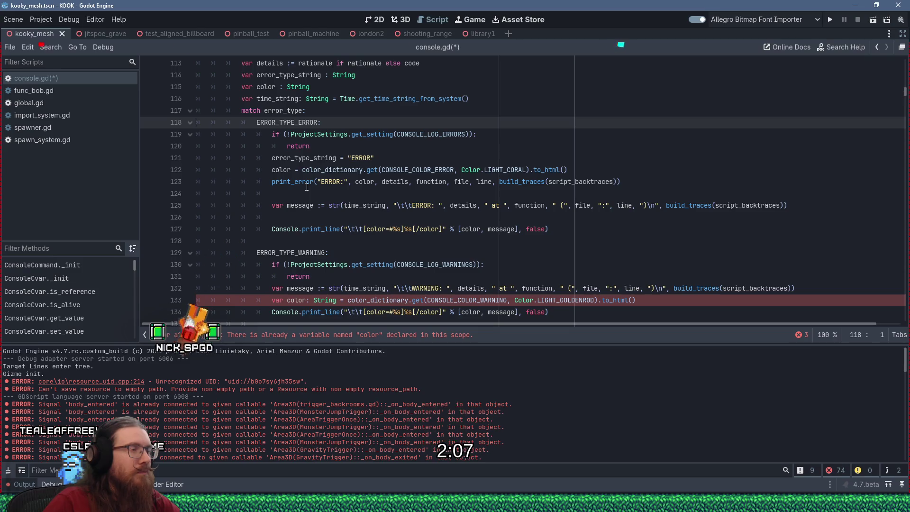
Step: Cut the message-building and printing lines out of the error branch
drag(258, 241, 605, 190)
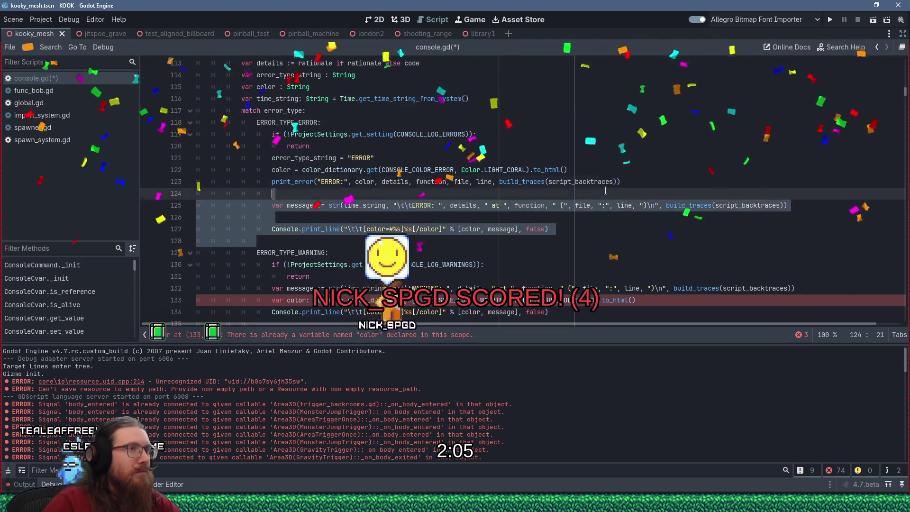
key(shift+Delete)
key(shift+Delete)
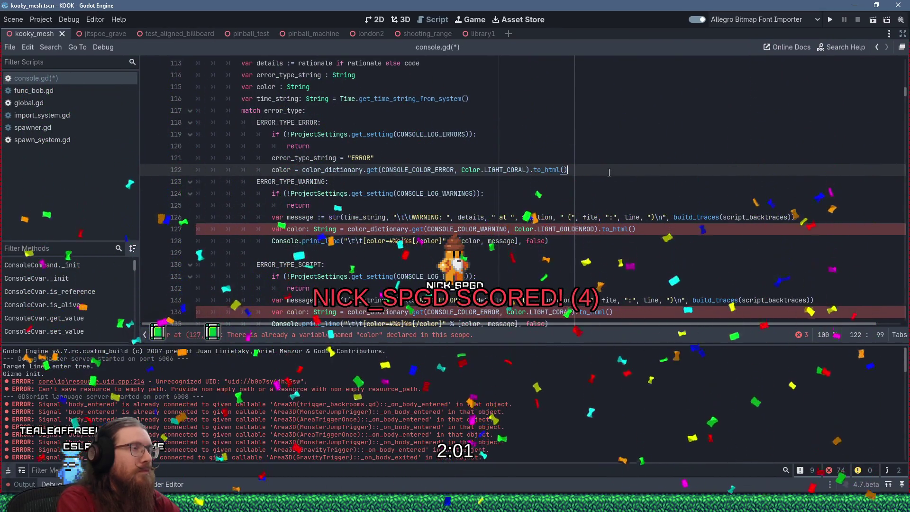
key(Down)
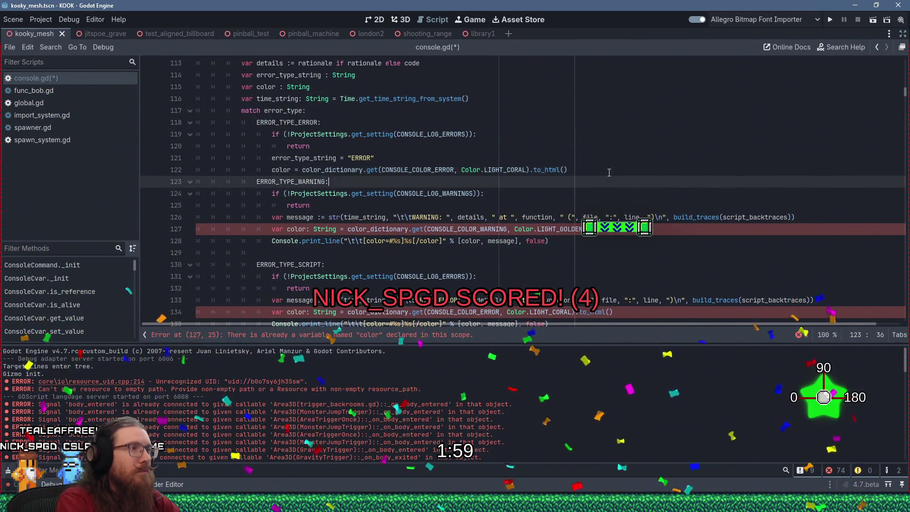
key(Down)
key(Down)
key(Down)
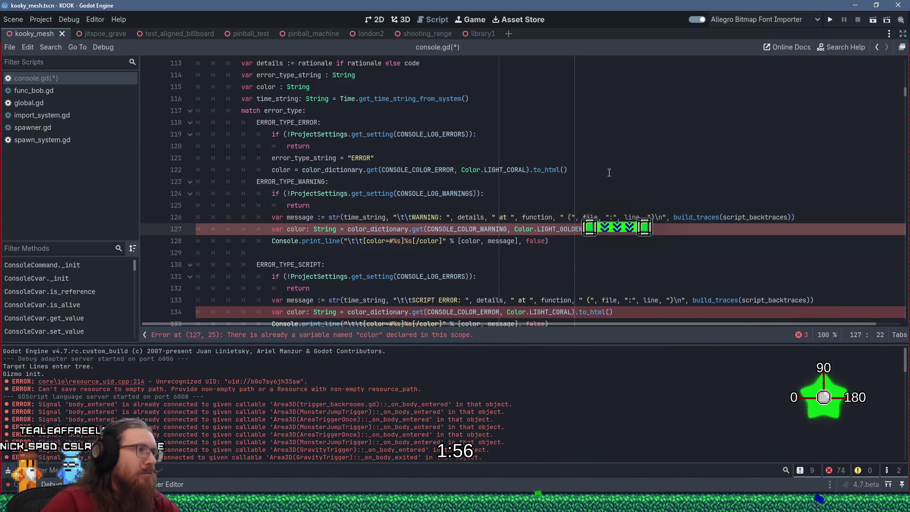
scroll(609, 172, down, 5)
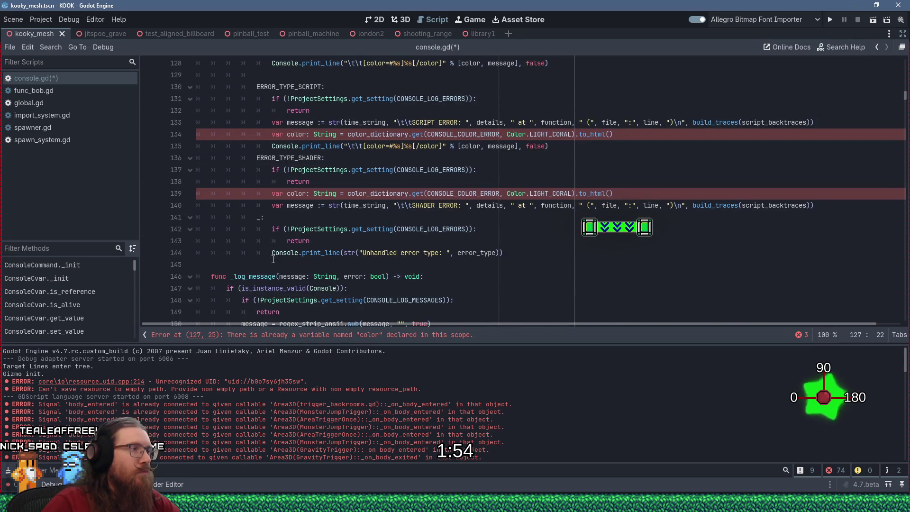
Step: Set error_type_string = "UNKNOWN ERROR TYPE" in the fallback branch and paste the printing code below it
click(321, 263)
click(512, 251)
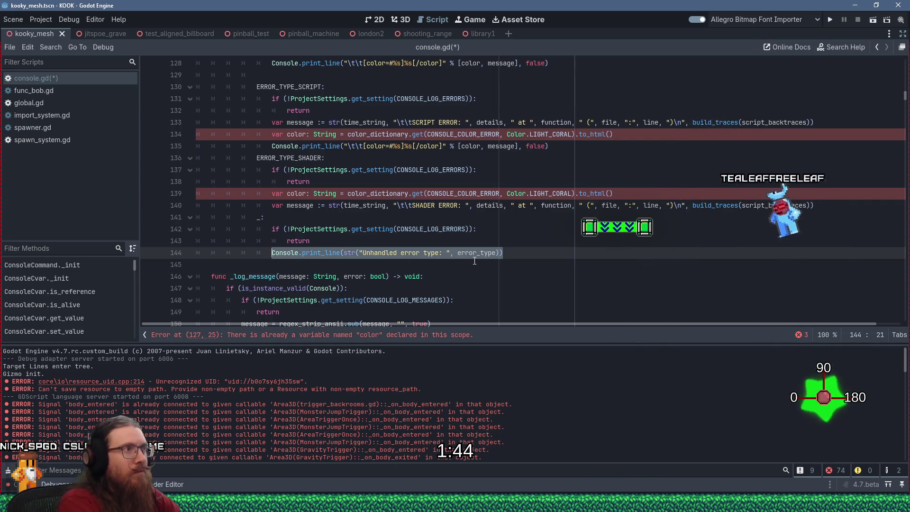
text(error_type_string = )
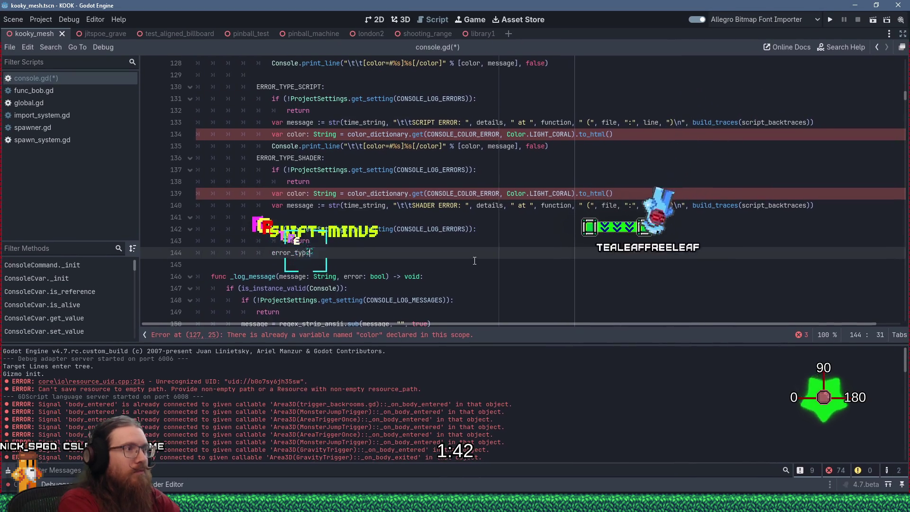
text("UNKNOWN E)
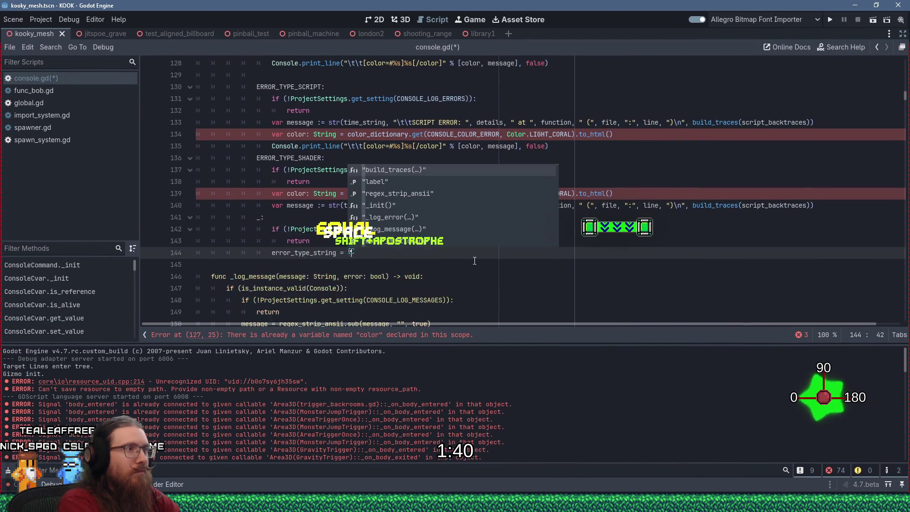
text(RROR)
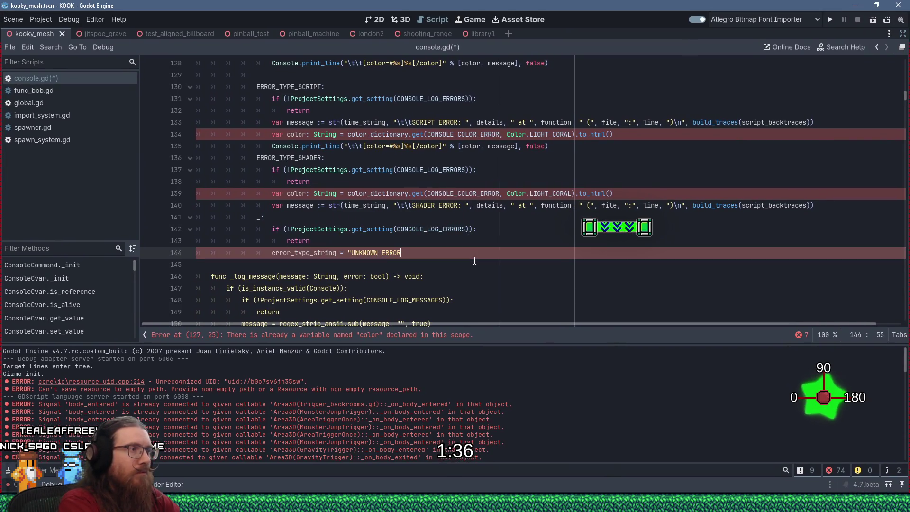
text( TYPE")
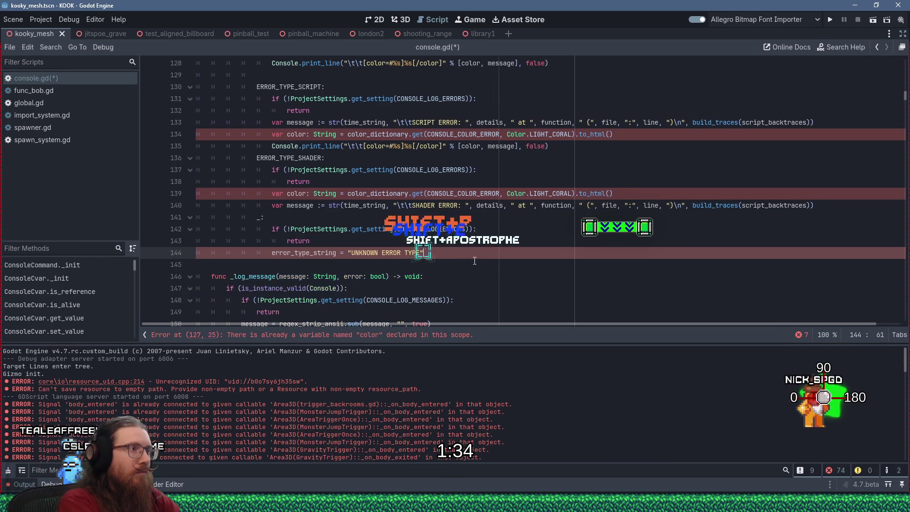
key(Return)
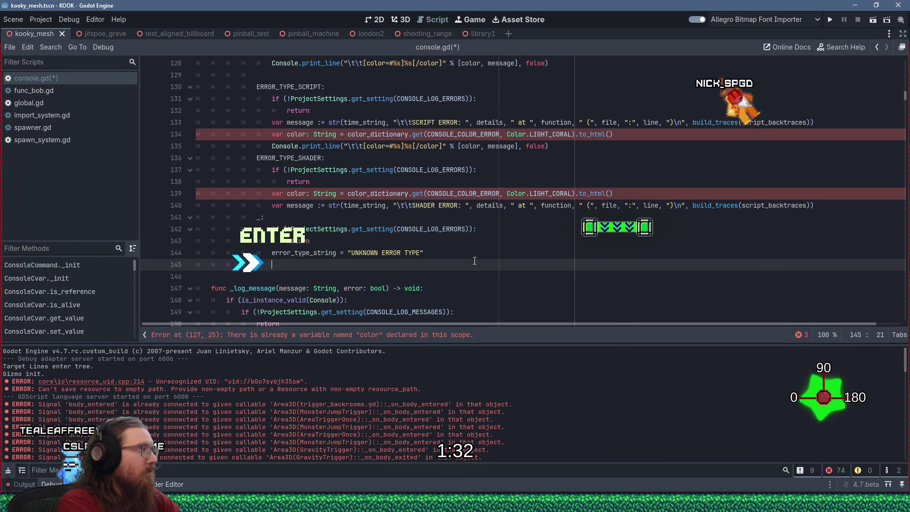
key(BackSpace)
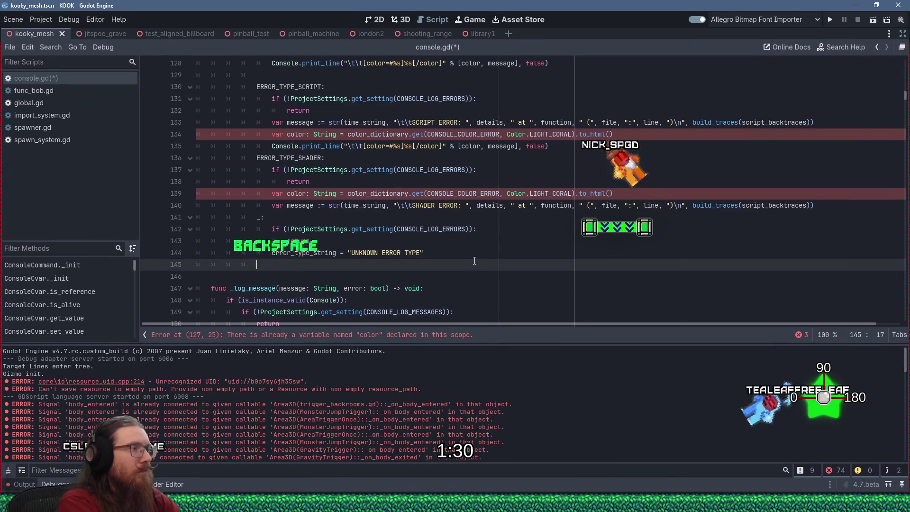
text(print_error("ERROR:", color, details, function, file, line, build_traces(script_backtraces)) 				 				var message := str(time_string, "\t\tERROR: ", details, " at ", function, " (", file, ":", line, ")\n", build_traces(script_backtraces)) 				 				Console.print_line("\t\t[color=#%s]%s[/color]" % [color, message], false))
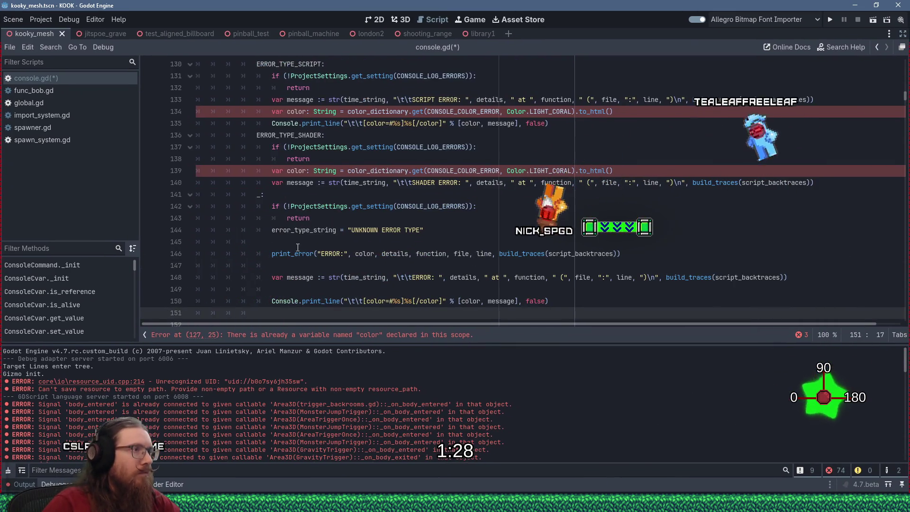
shift+click(291, 255)
Step: Unindent the pasted printing block and strip var and String from the warning branch's color line
key(shift+Tab)
scroll(322, 255, up, 6)
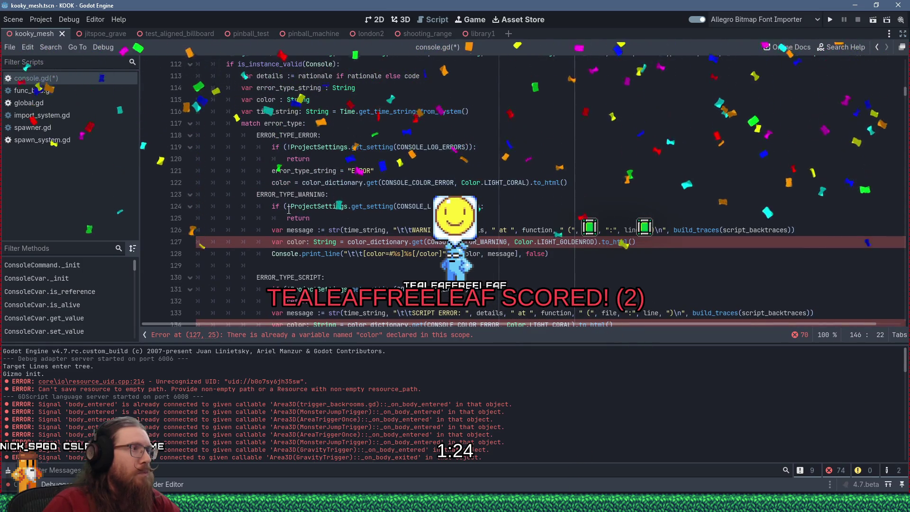
click(313, 230)
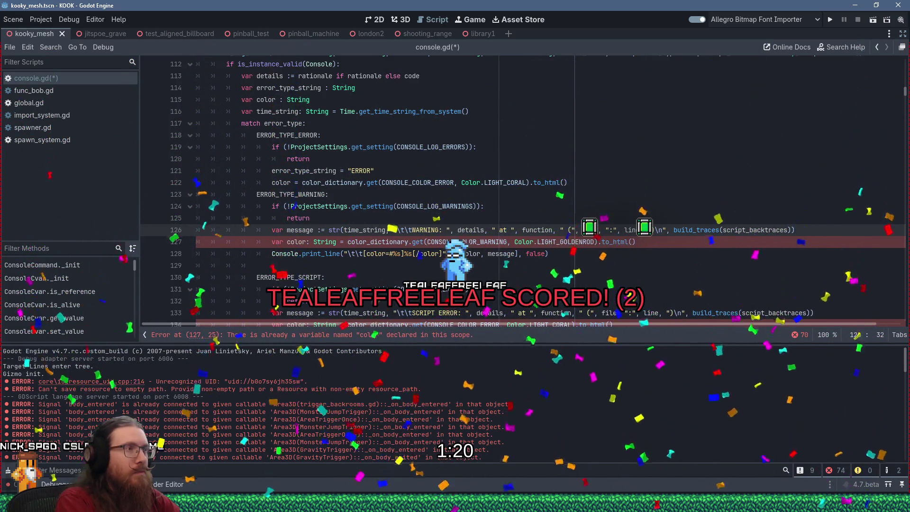
key(Down)
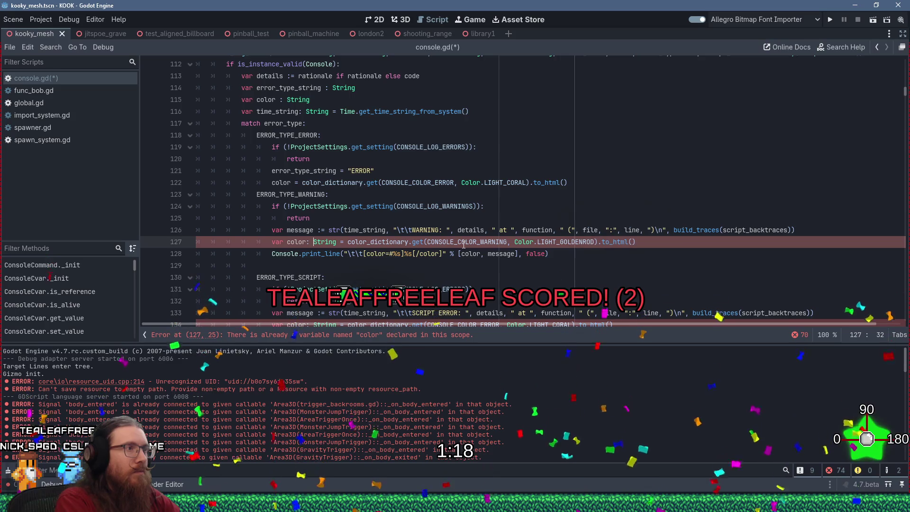
key(Home)
key(Delete)
key(Delete)
key(Delete)
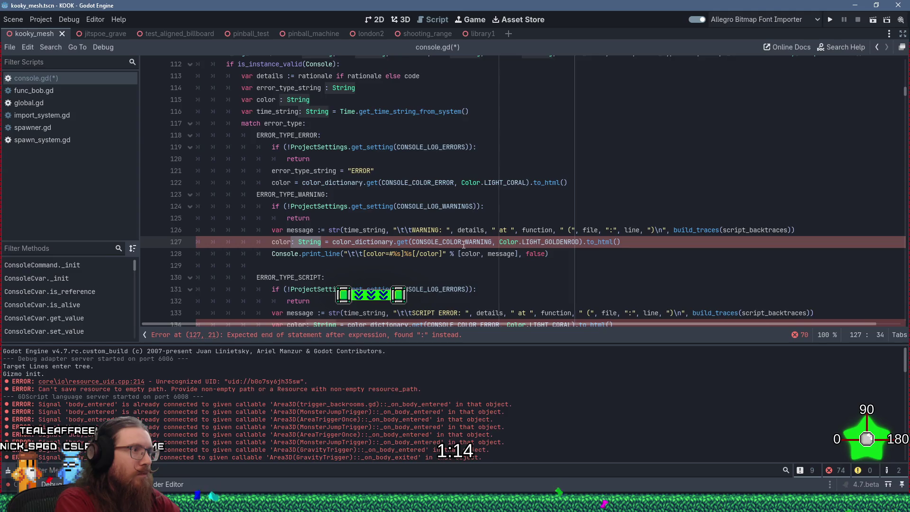
key(Delete)
key(Up)
key(Up)
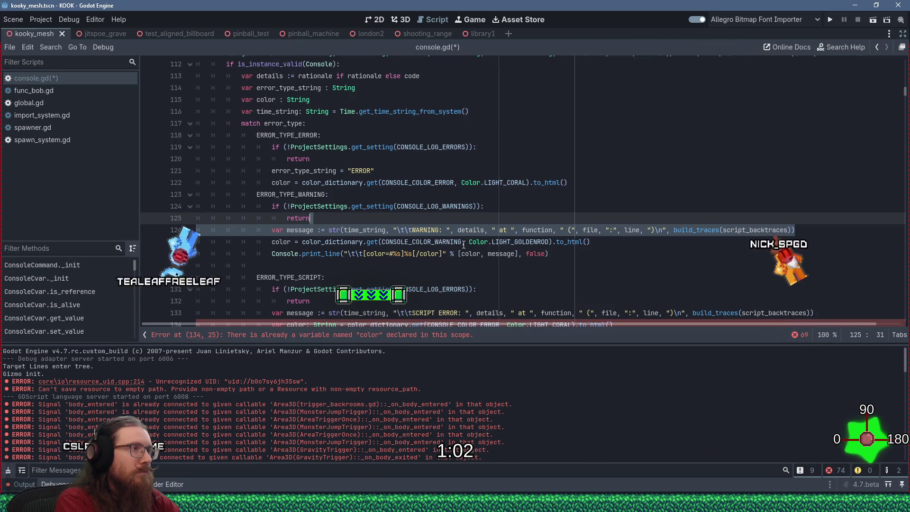
key(Right)
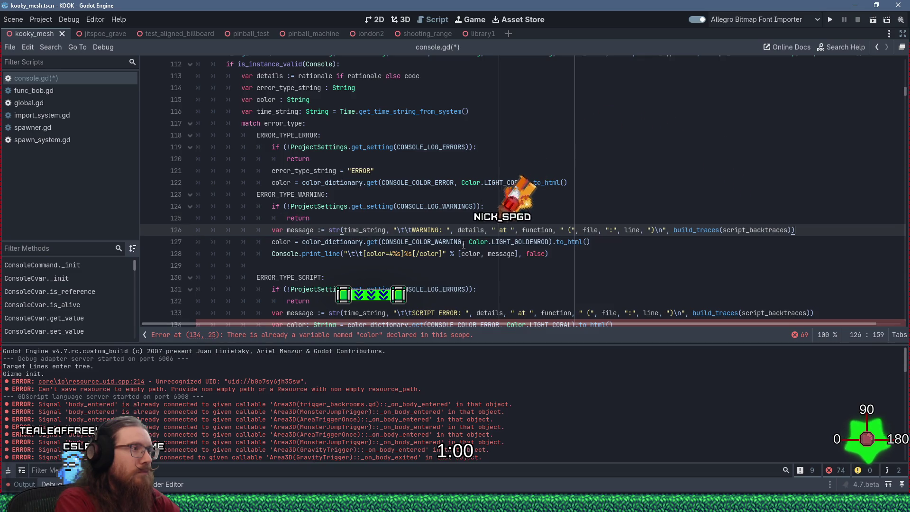
Step: Replace the warning branch's message line with error_type_string = "WARNING"
key(shift+Home)
text(error_typ)
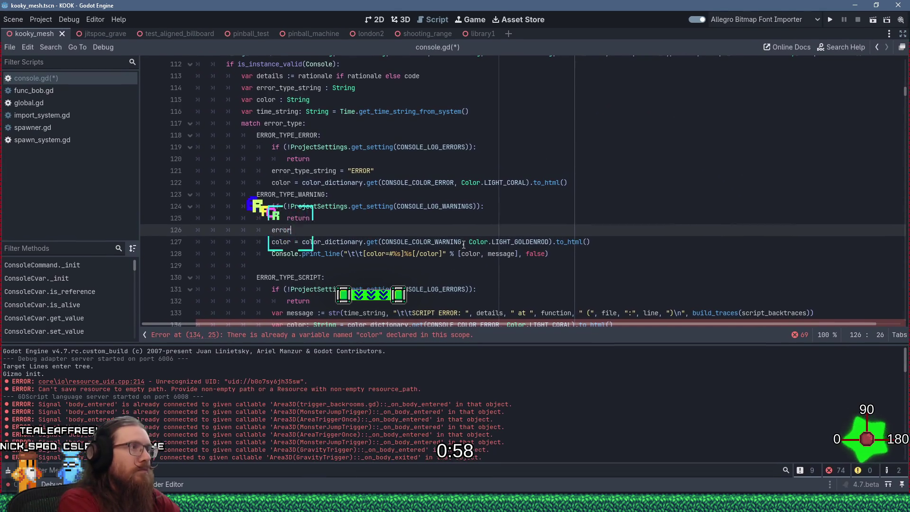
key(Return)
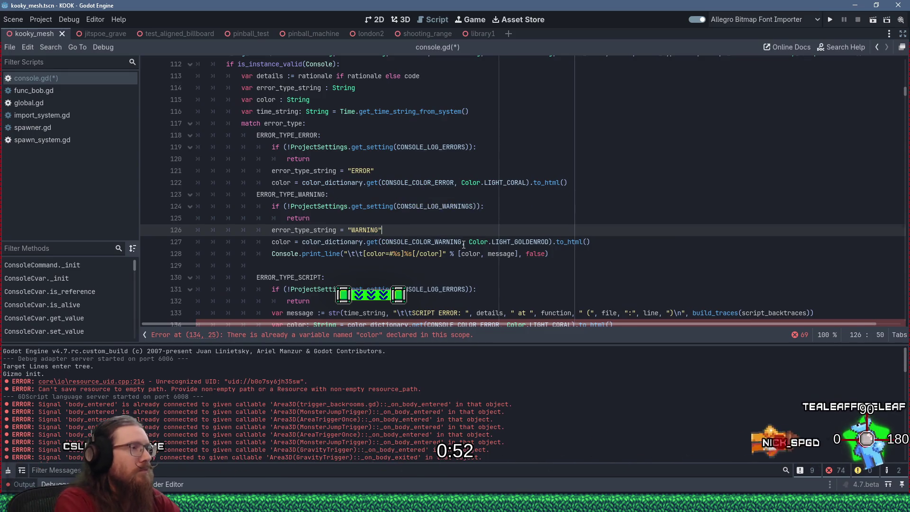
Step: Add error_type_string = "SCRIPT ERROR" to the script branch and delete its old message line
key(Down)
key(Down)
key(Down)
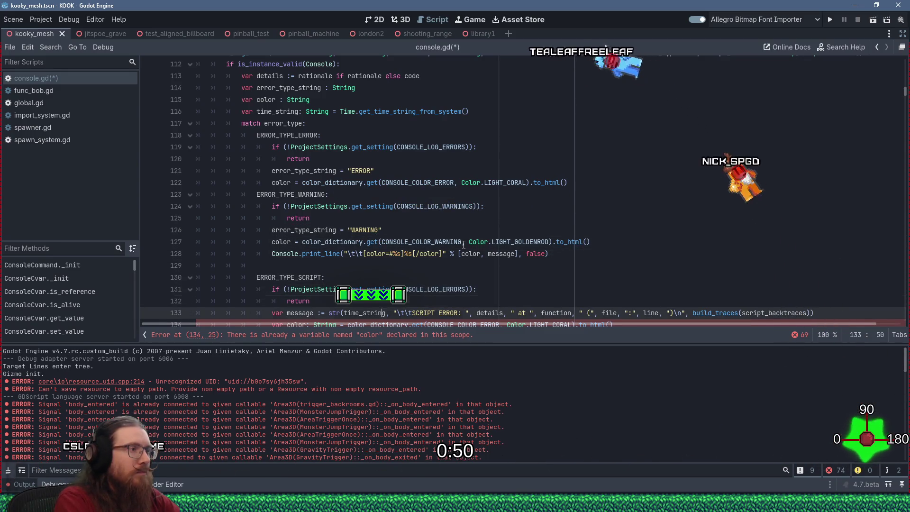
key(ctrl+shift+Return)
text(error_)
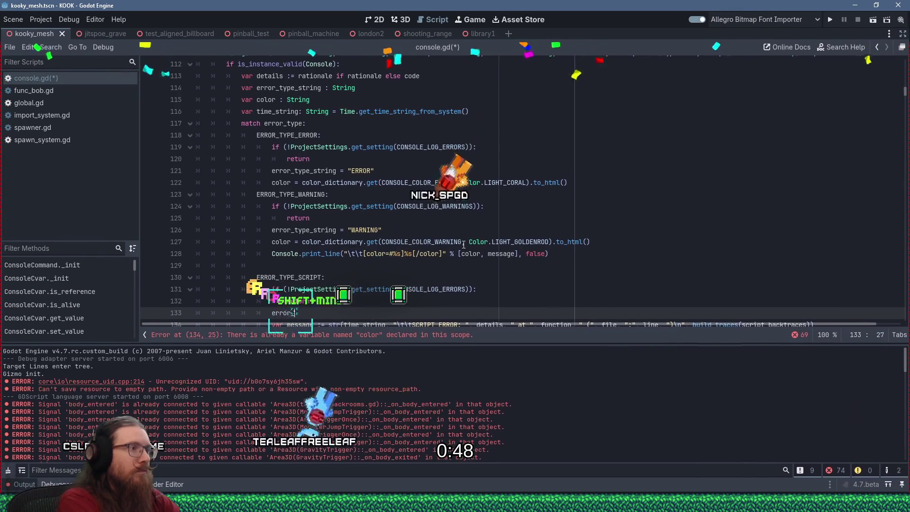
text(type_string = $)
text(SCRIPT ERROR)
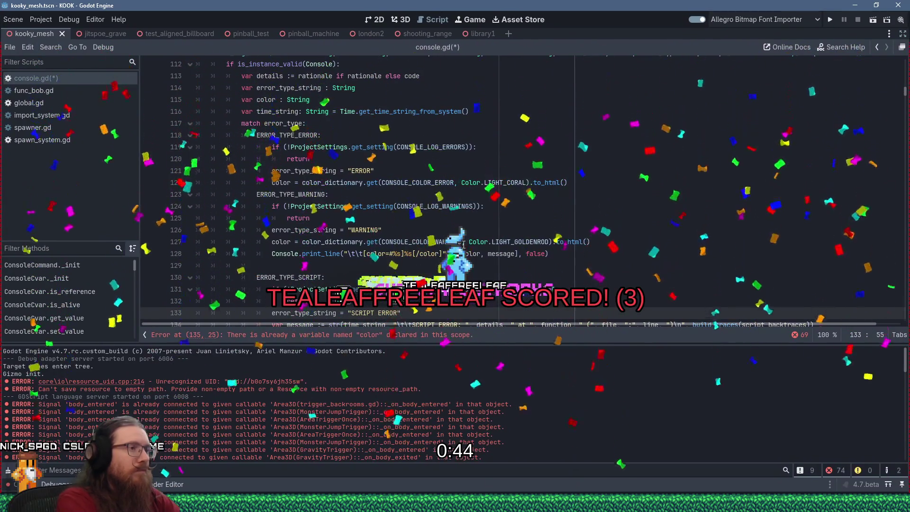
click(196, 325)
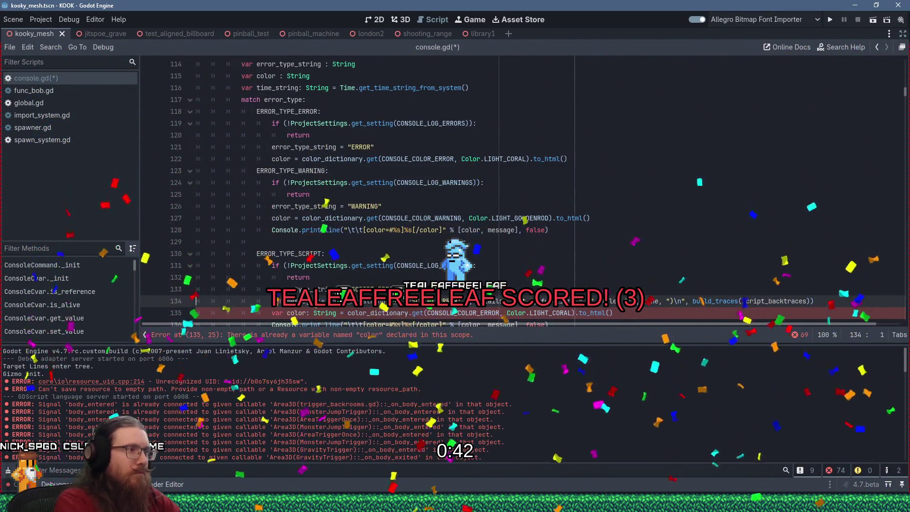
key(shift+Down)
key(Delete)
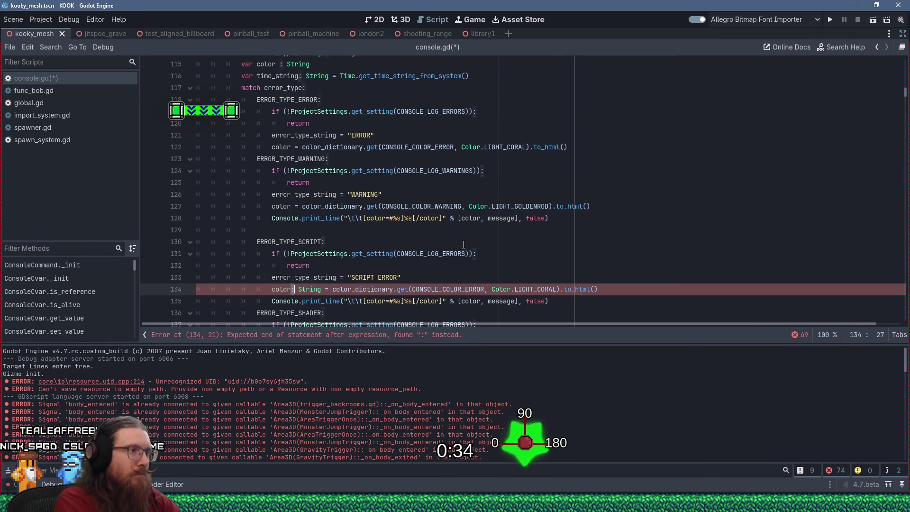
Step: Drop the String type from the script color line and delete the script and warning print_line calls
key(Delete)
key(Down)
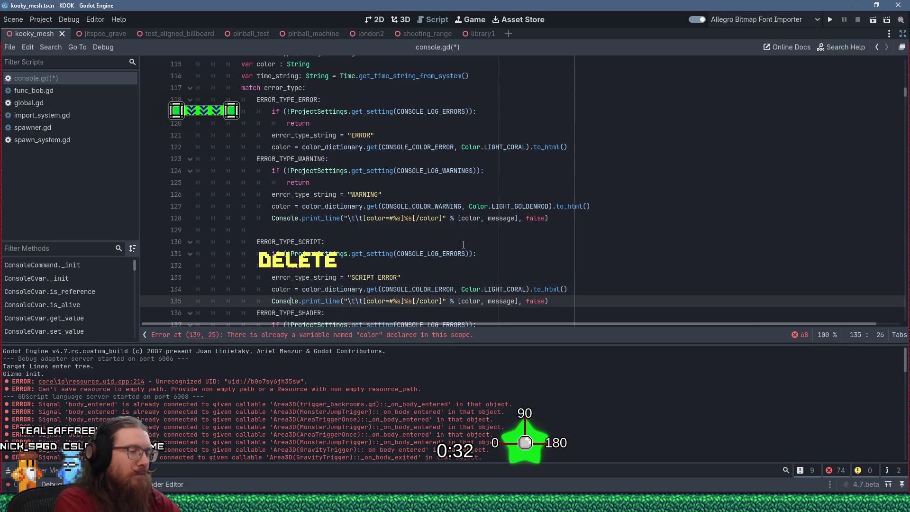
key(shift+Up)
key(Delete)
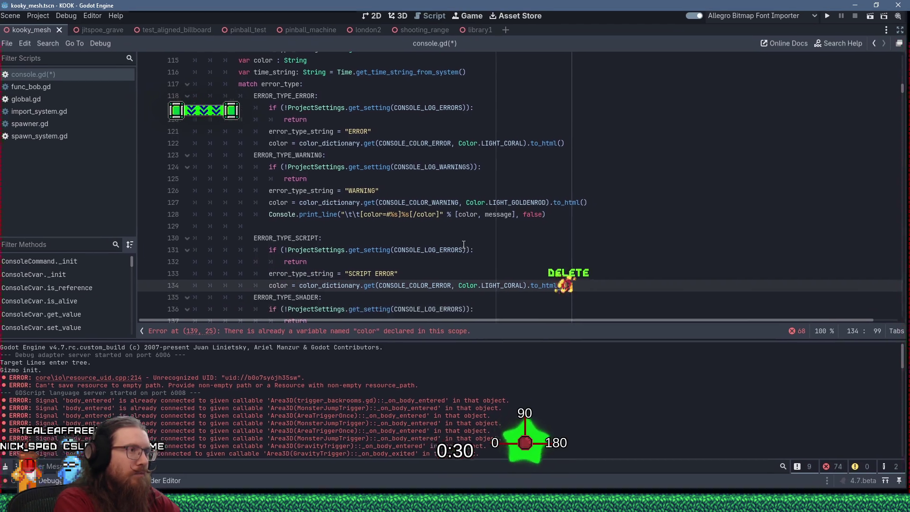
key(Up)
key(Up)
key(Up)
key(Up)
key(Up)
key(Up)
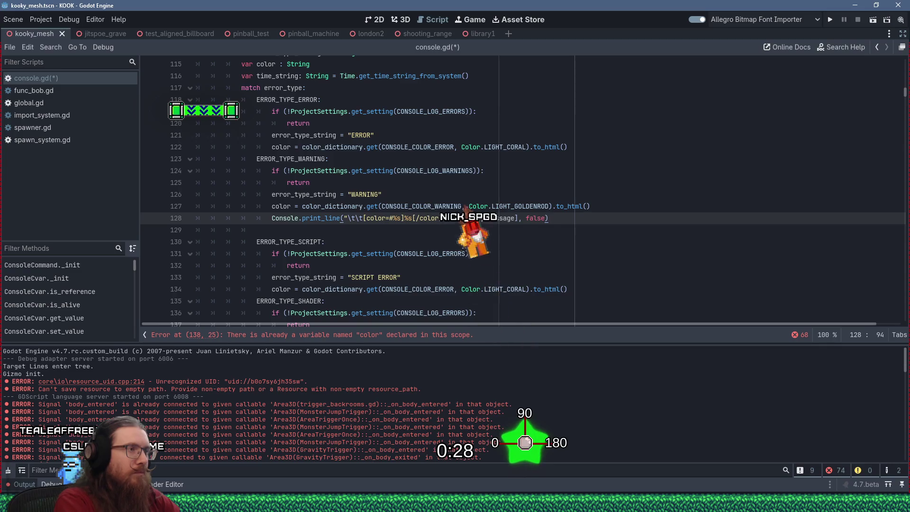
scroll(464, 244, down, 5)
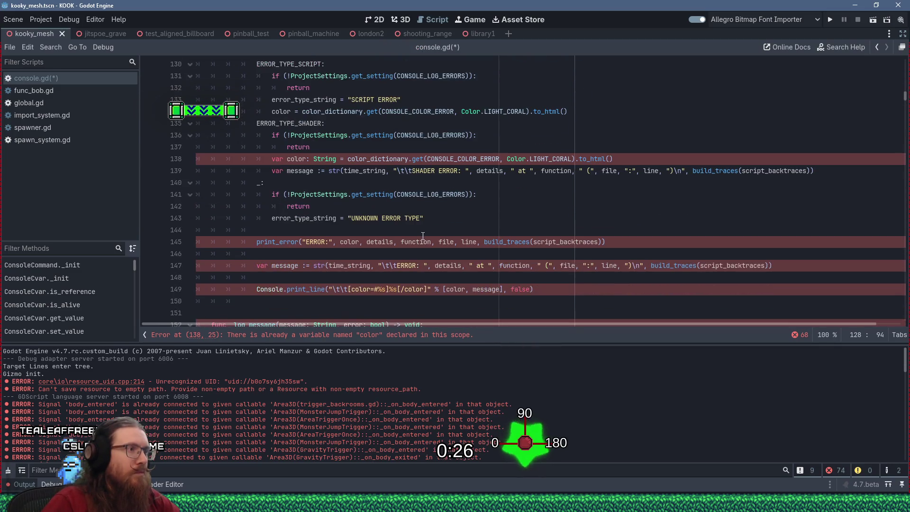
scroll(423, 235, up, 4)
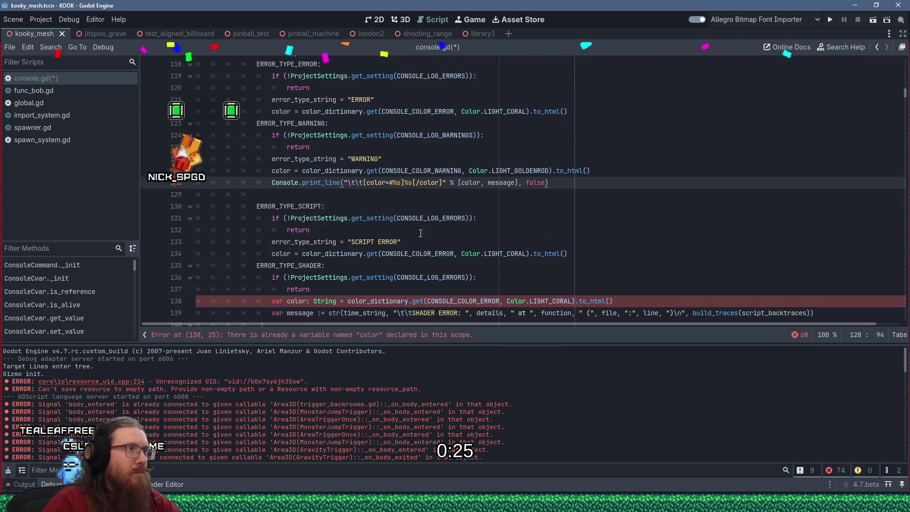
shift+click(610, 174)
key(Delete)
key(Delete)
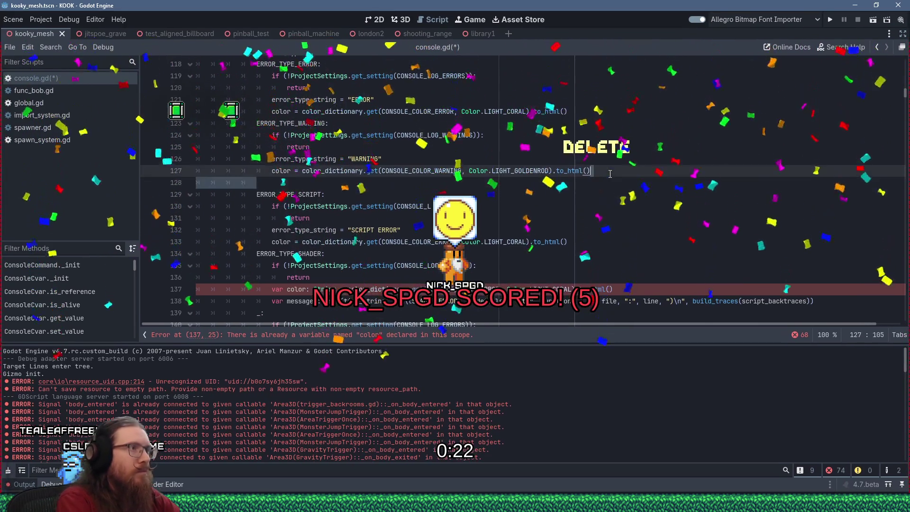
Step: Make the shader branch's color a plain reassignment and delete its message line
key(Down)
key(Down)
key(Down)
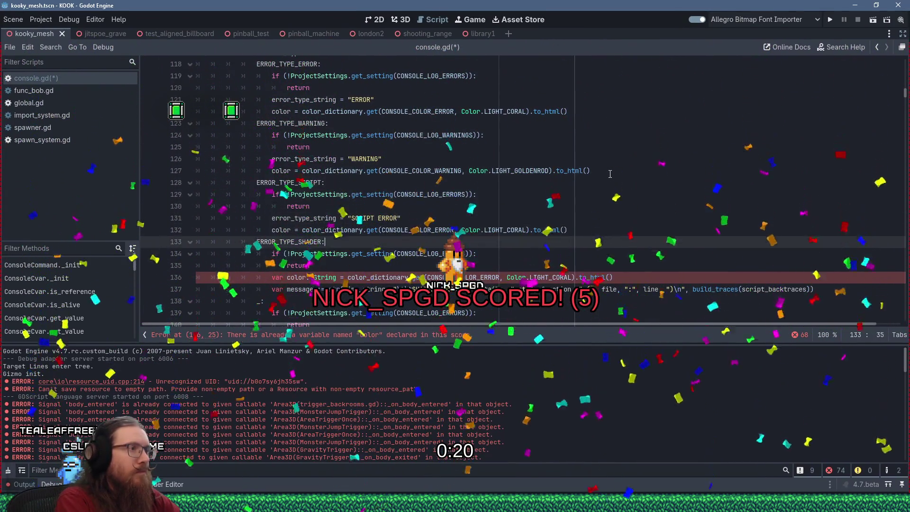
key(Down)
key(Home)
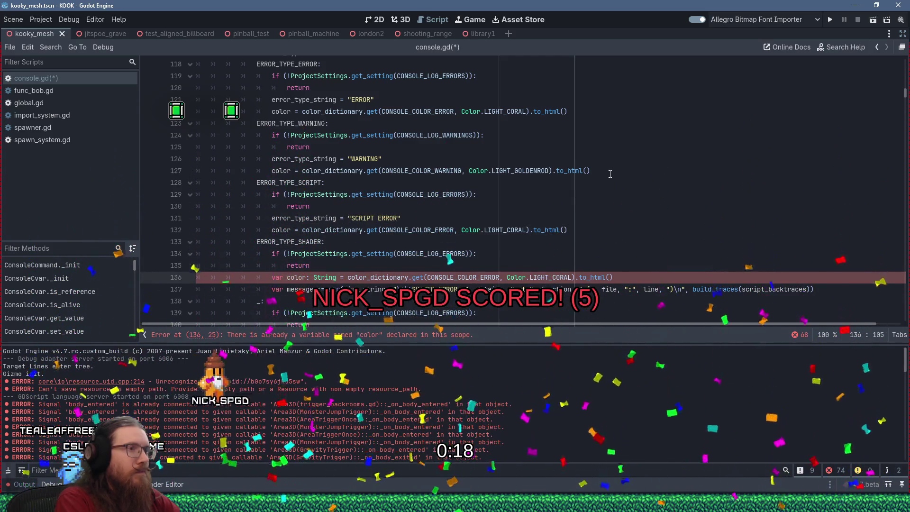
key(ctrl+shift+Right)
key(Delete)
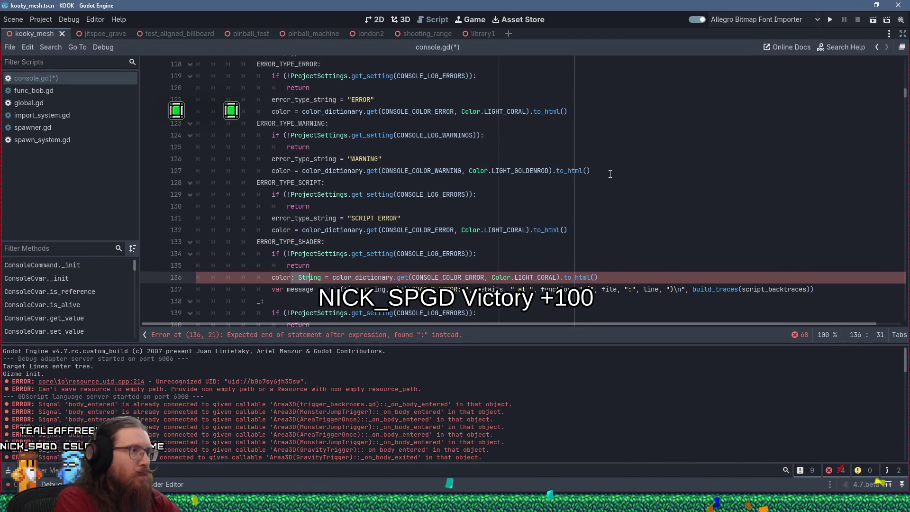
key(Delete)
key(Down)
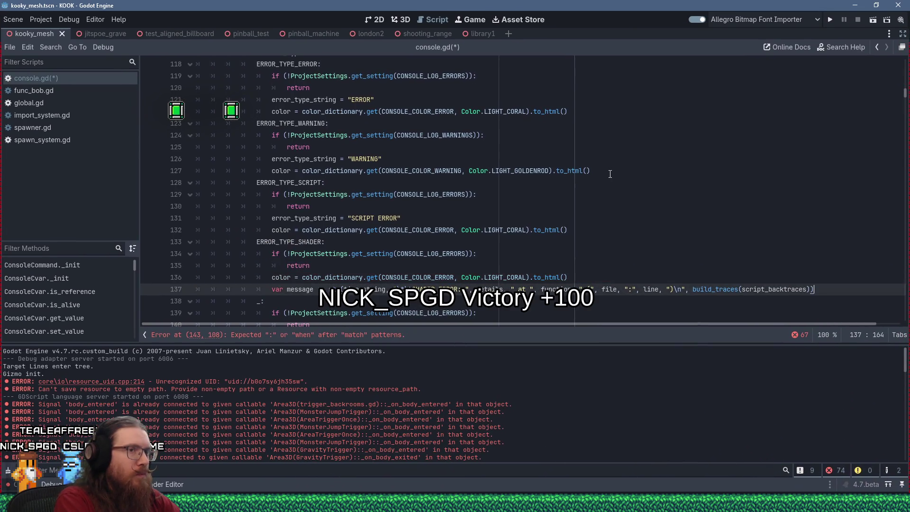
key(Delete)
key(Down)
key(Down)
key(Down)
key(Down)
key(Down)
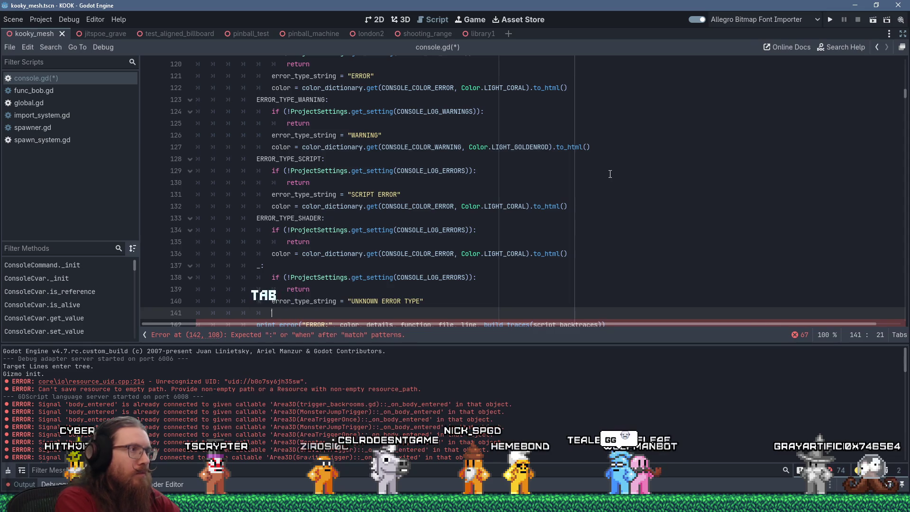
Step: Add a color assignment using the LIGHT_CORAL error colour to the fallback branch
text(color)
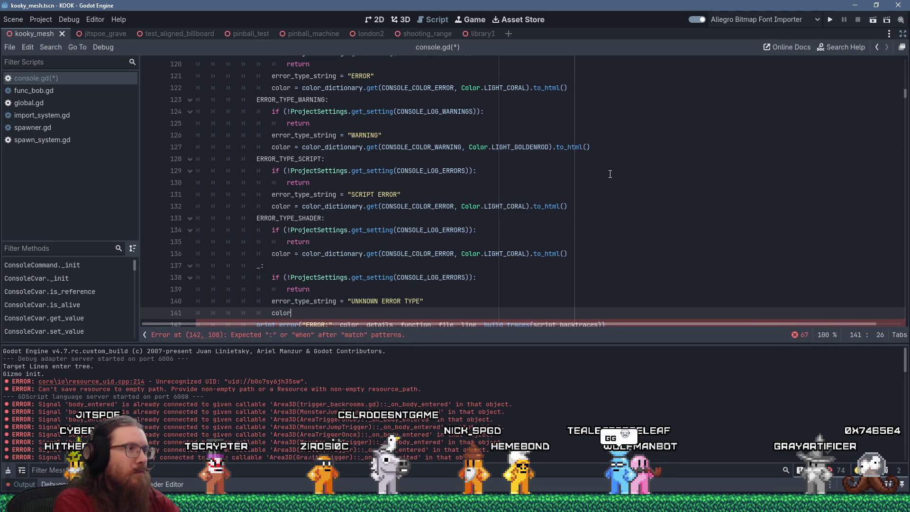
key(Up)
key(Up)
key(Up)
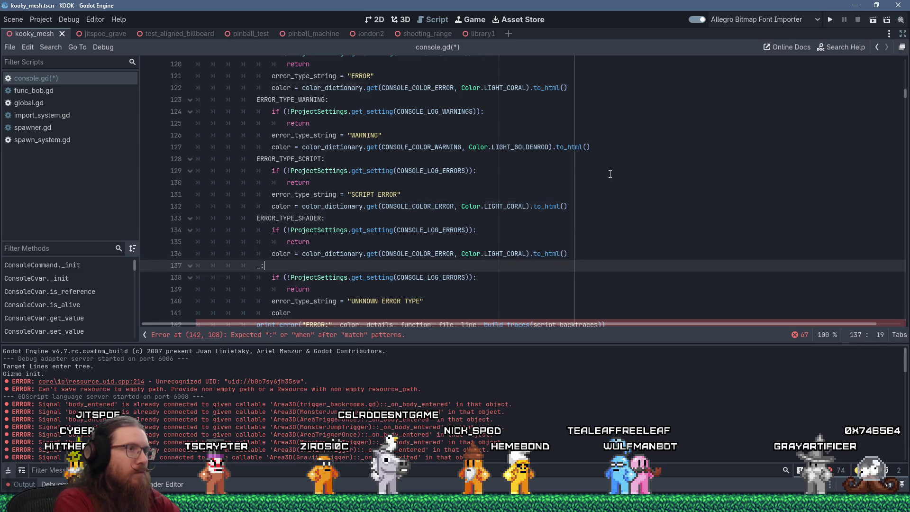
key(Down)
key(Down)
key(Down)
key(Down)
key(End)
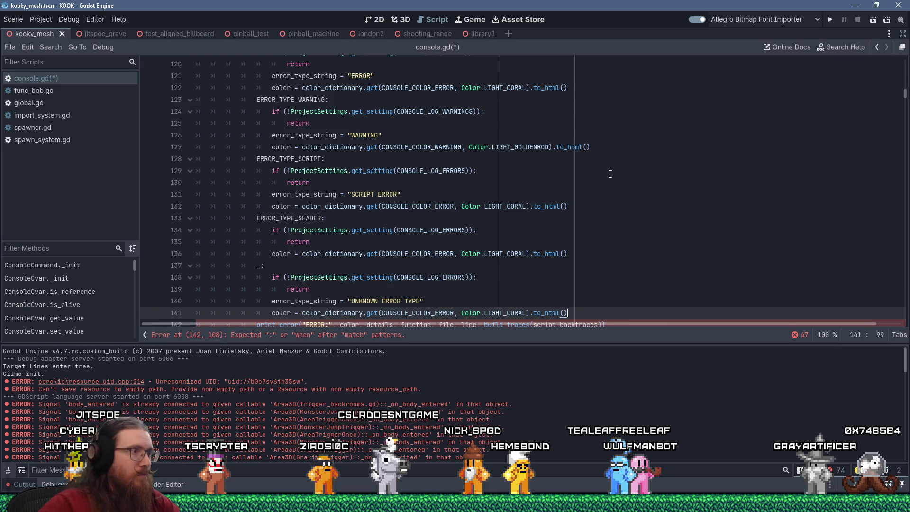
scroll(511, 123, down, 2)
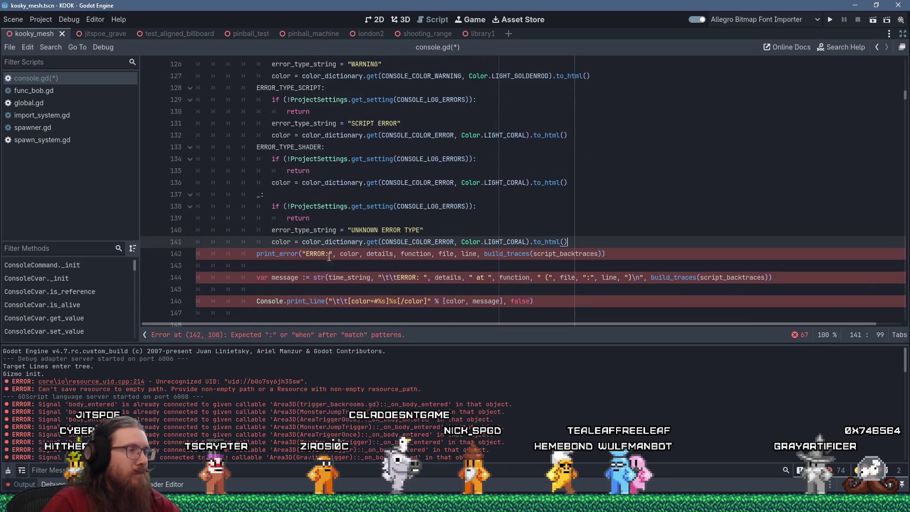
Step: Delete the old print_error line below the fallback branch
key(Down)
key(Home)
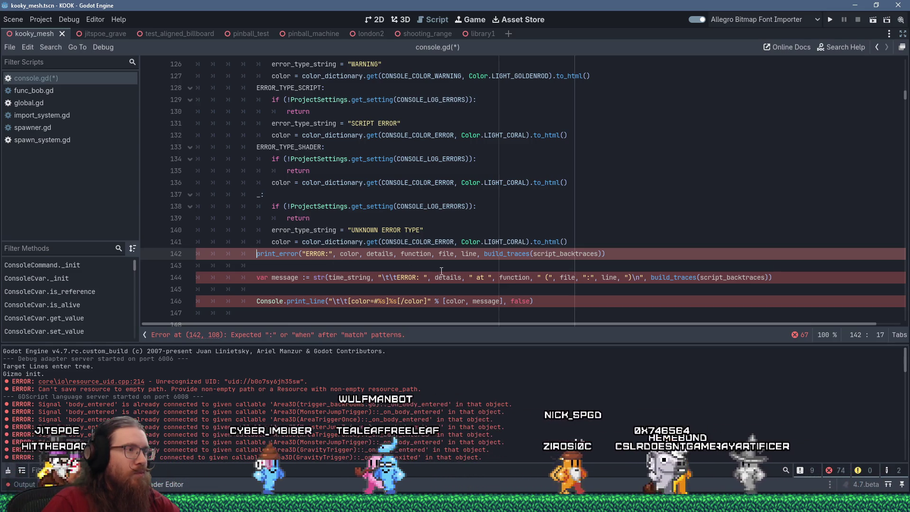
scroll(441, 270, down, 1)
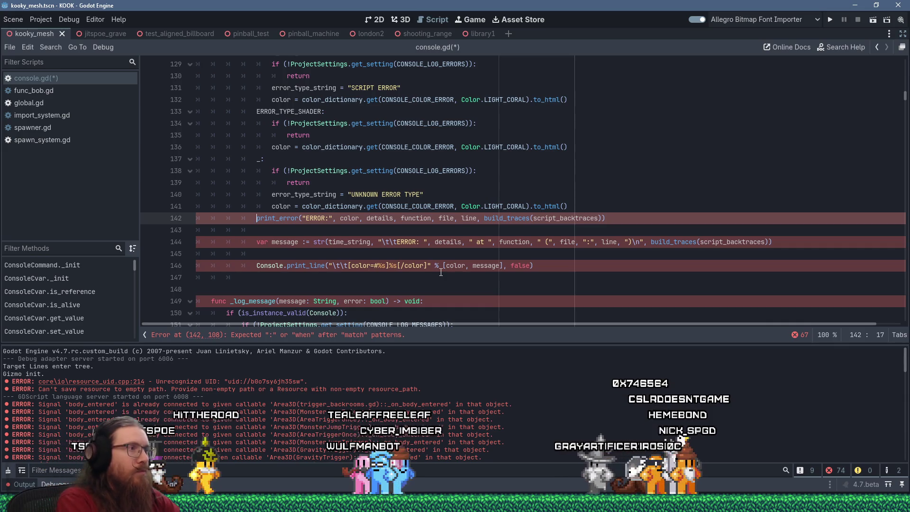
key(shift+Down)
key(shift+Down)
key(Delete)
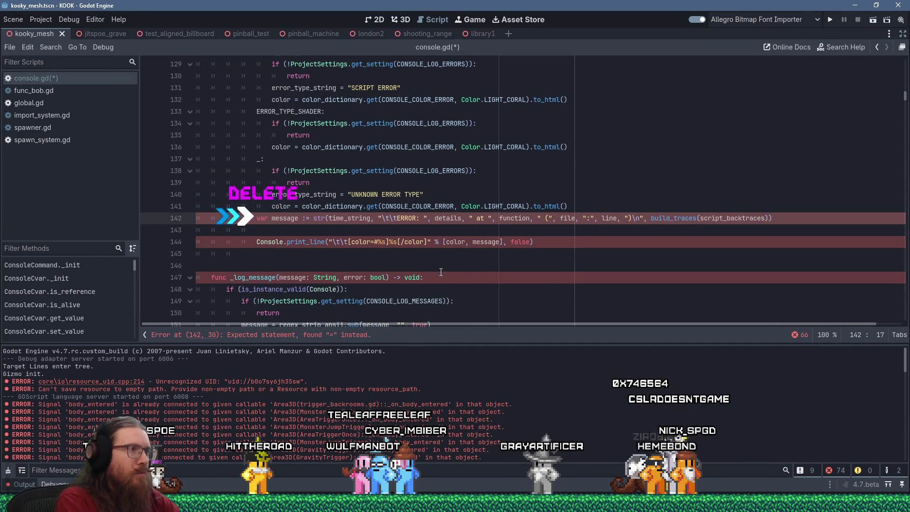
Step: Insert error_type_string followed by ": " into the message string and drop the hard-coded ERROR label
key(Right)
key(Right)
key(Right)
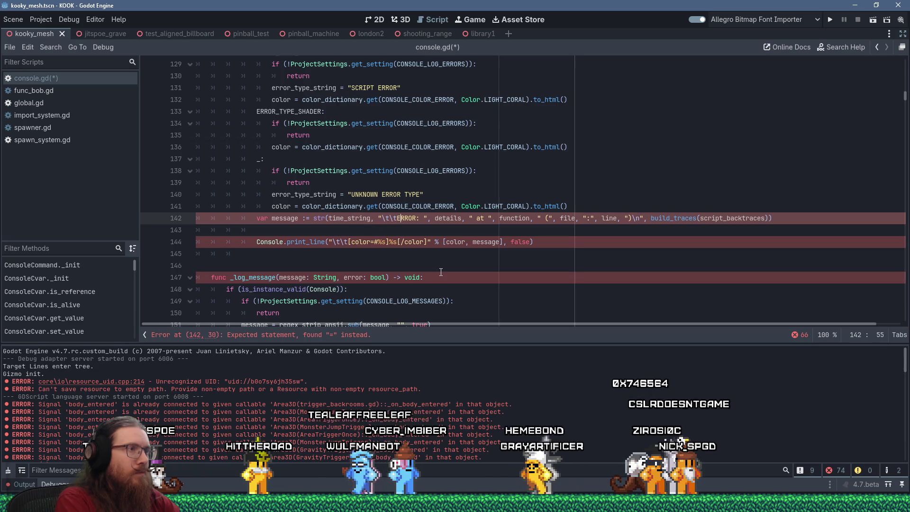
text(")
text(, error_type_string)
text(, ":)
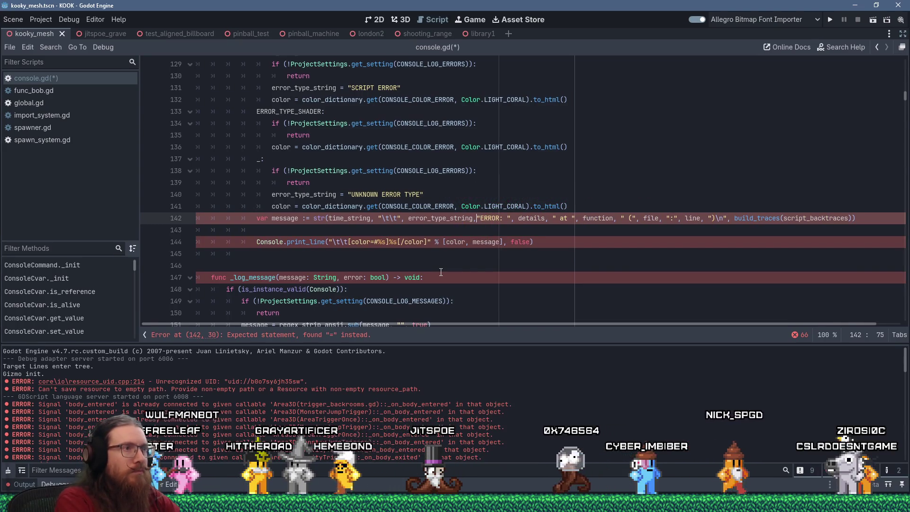
key(Right)
key(Delete)
key(Delete)
key(Delete)
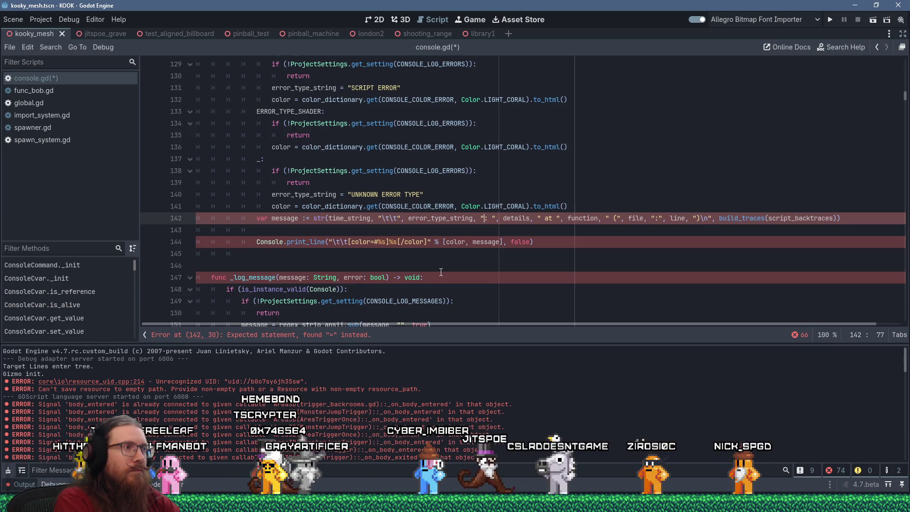
key(Home)
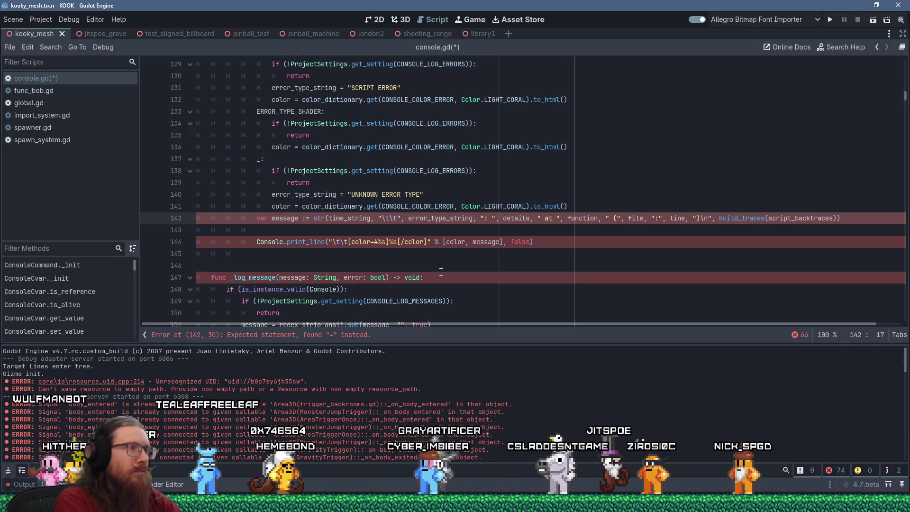
Step: Jump to the reported parse-error location and inspect the UNKNOWN ERROR TYPE line
scroll(441, 271, up, 6)
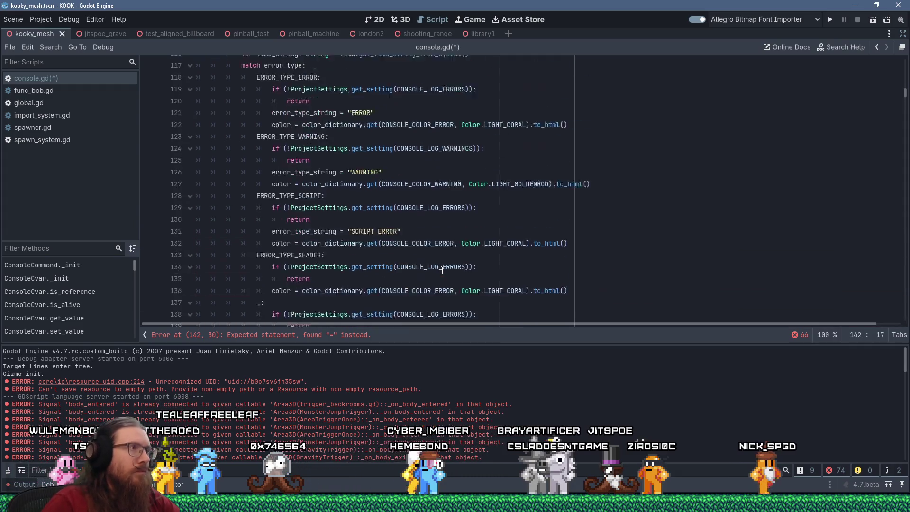
scroll(442, 270, down, 6)
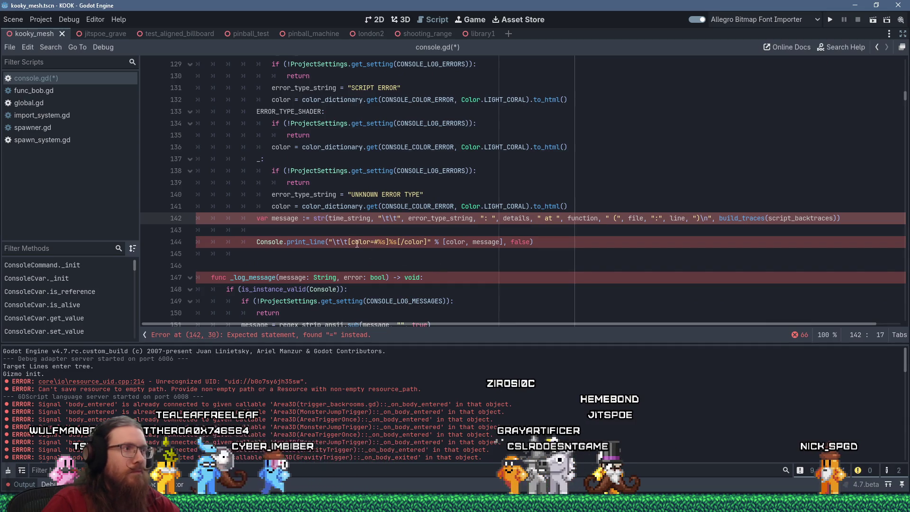
click(342, 335)
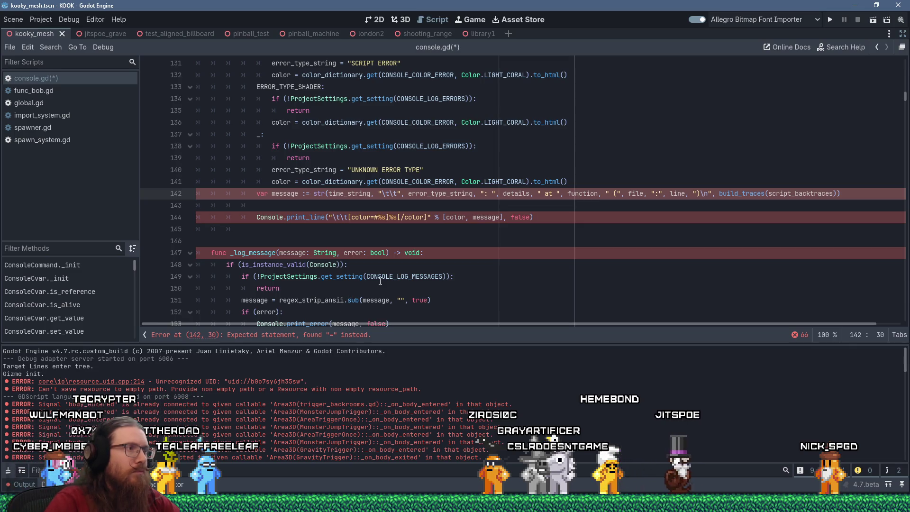
scroll(380, 281, up, 2)
click(420, 241)
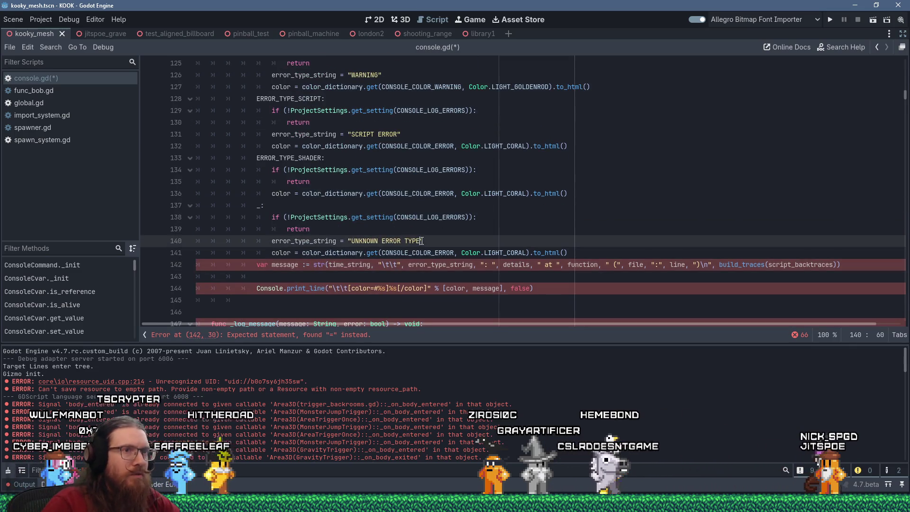
Step: Find where time_string is used in the message line and select its declaration line
double_click(353, 266)
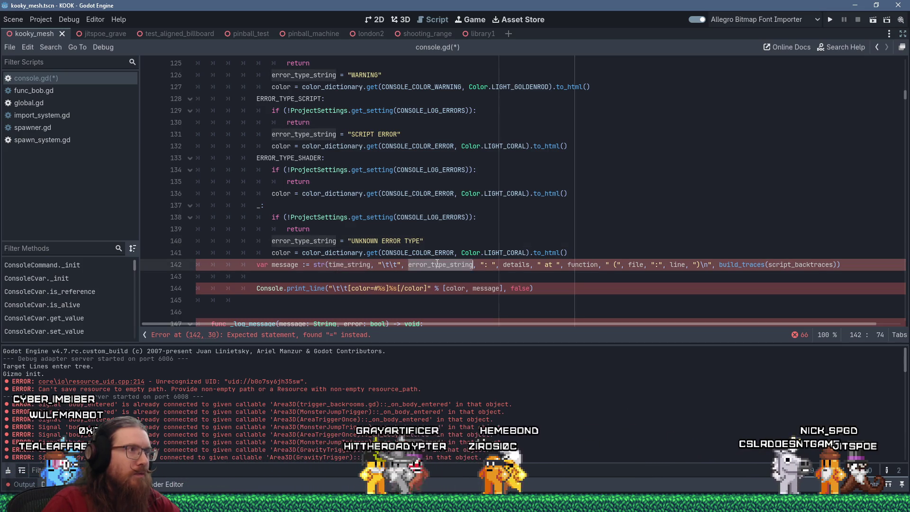
click(349, 264)
double_click(348, 264)
scroll(349, 265, up, 4)
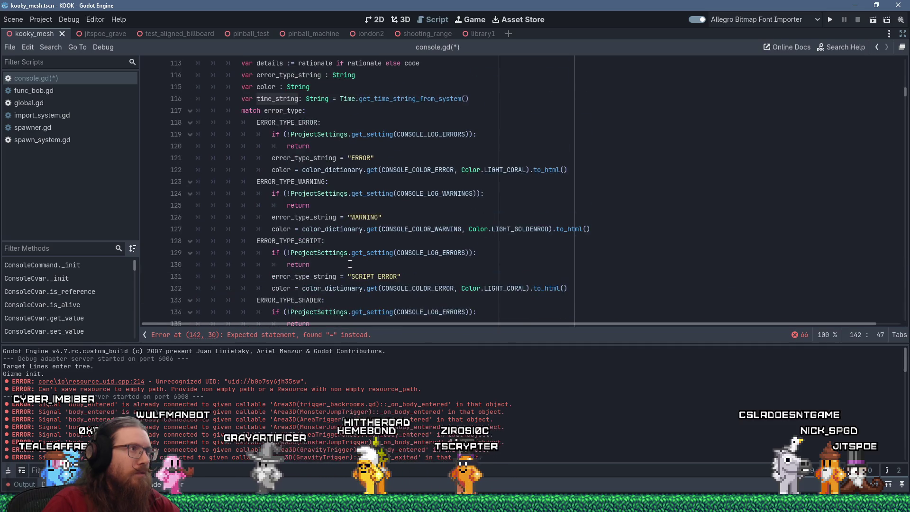
scroll(350, 264, down, 4)
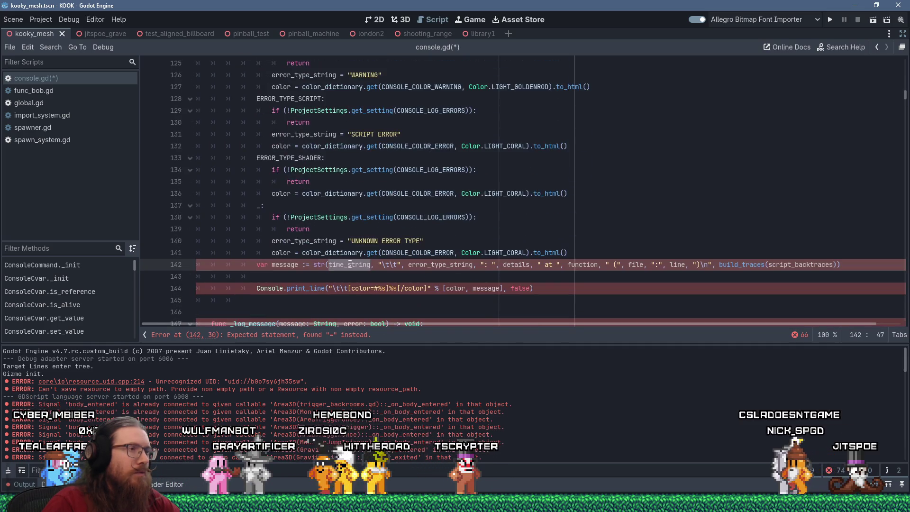
scroll(350, 264, up, 4)
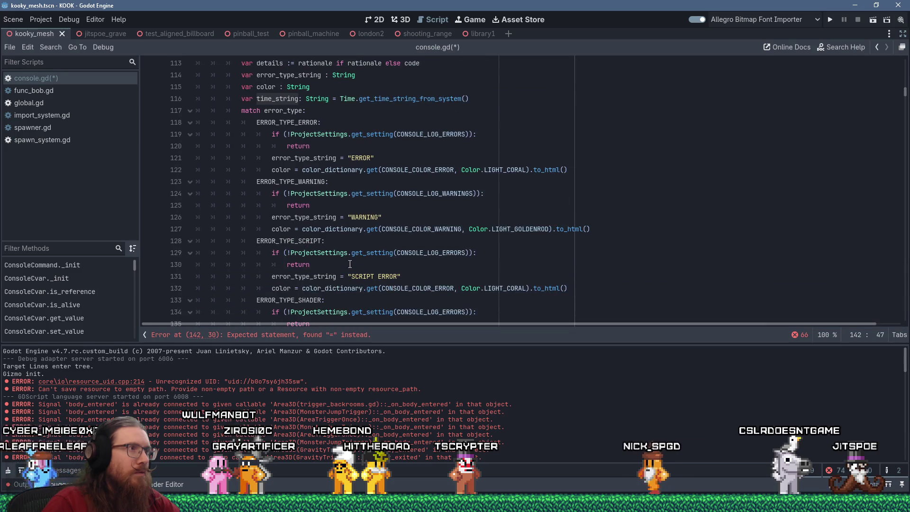
mouse_move(466, 98)
mouse_down()
mouse_move(303, 98)
mouse_move(487, 87)
mouse_up()
key(ctrl+c)
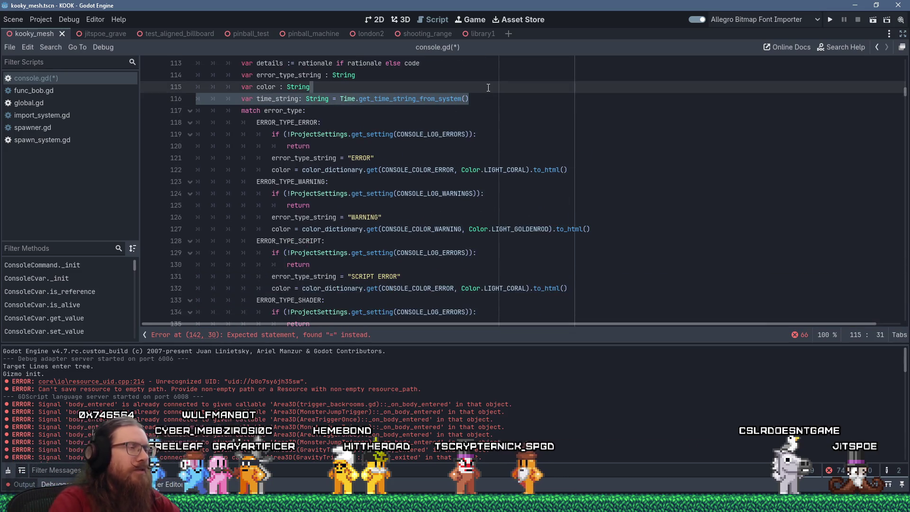
Step: Cut the time_string declaration and paste it, indented, on a new line directly above 'var message'
key(shift+Delete)
scroll(294, 230, down, 3)
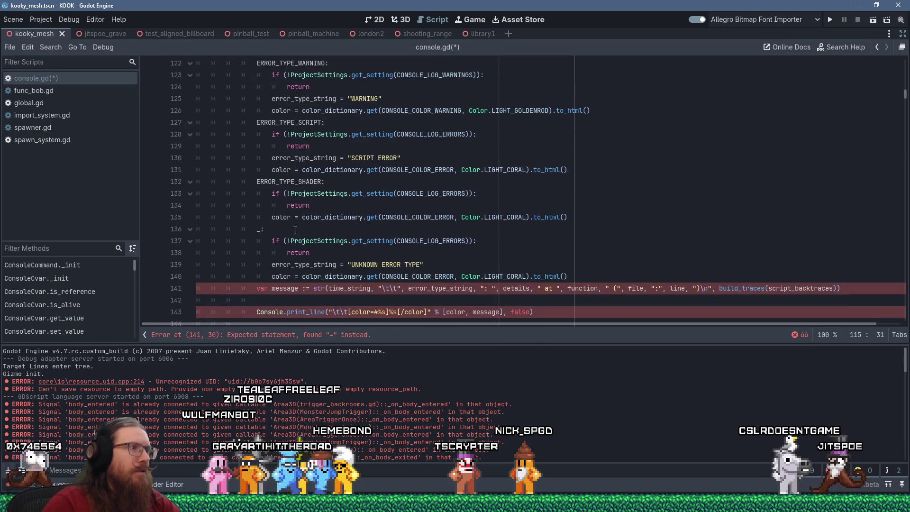
click(258, 289)
key(Return)
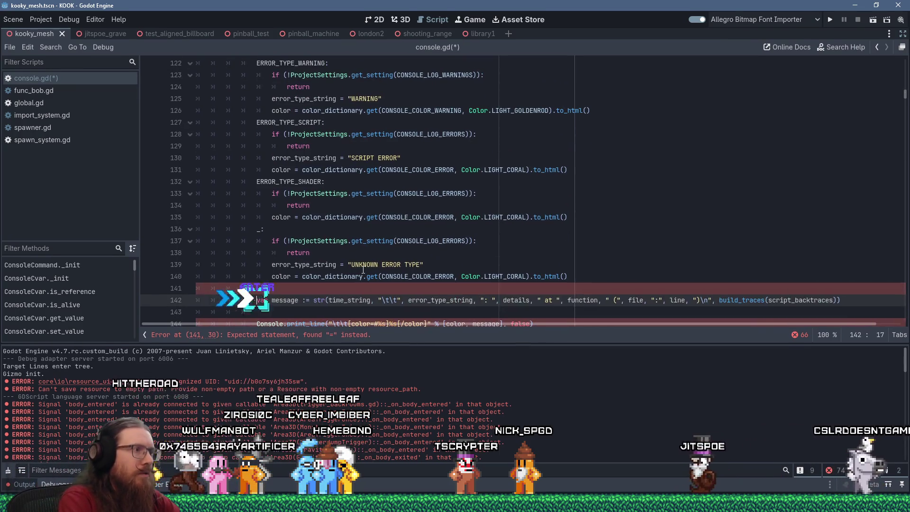
key(shift+Insert)
key(Tab)
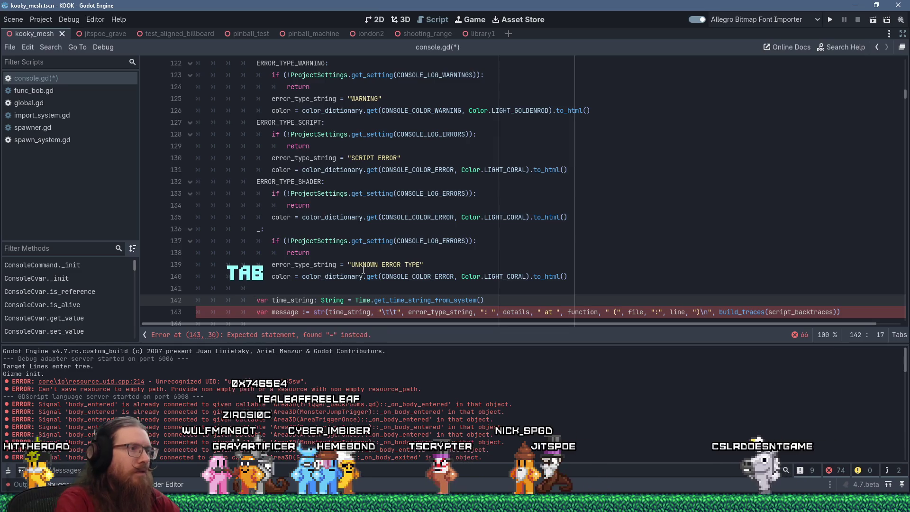
scroll(401, 251, down, 2)
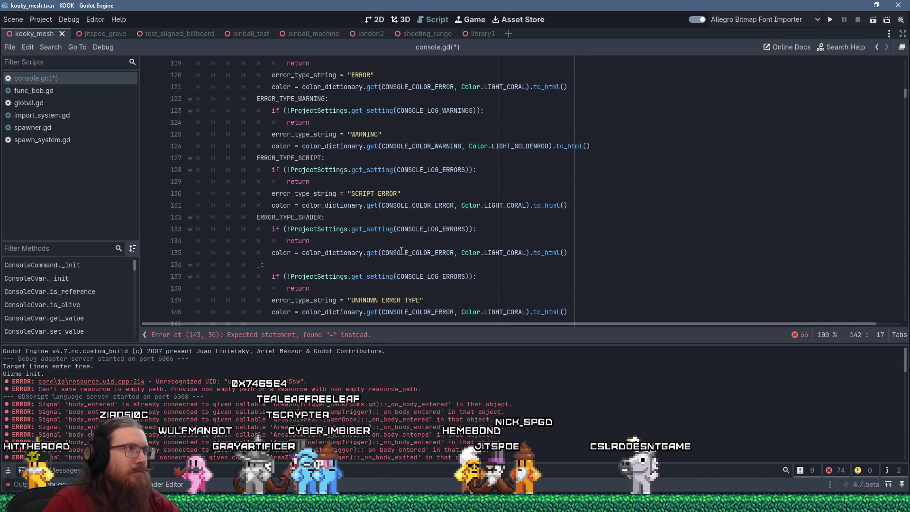
scroll(401, 251, up, 7)
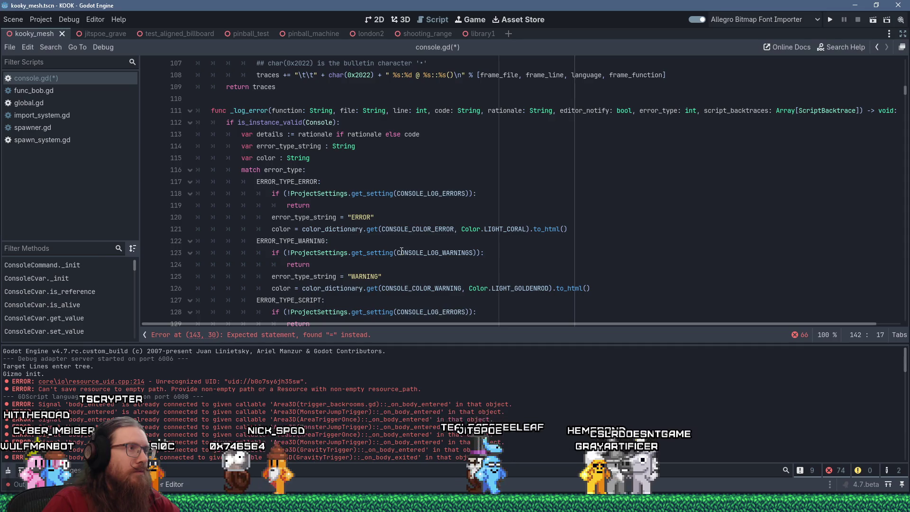
drag(442, 134, 443, 125)
key(ctrl+c)
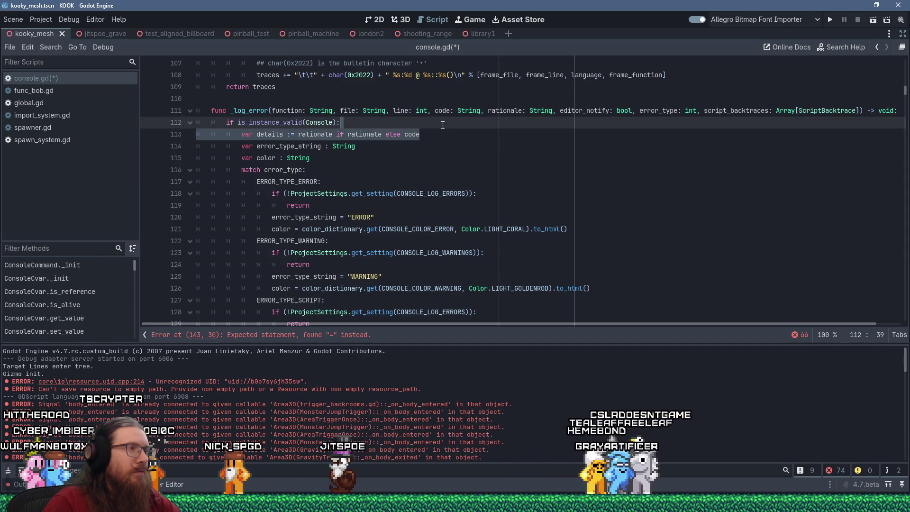
Step: Cut the details declaration and paste it, indented, just above the time_string line
key(shift+Delete)
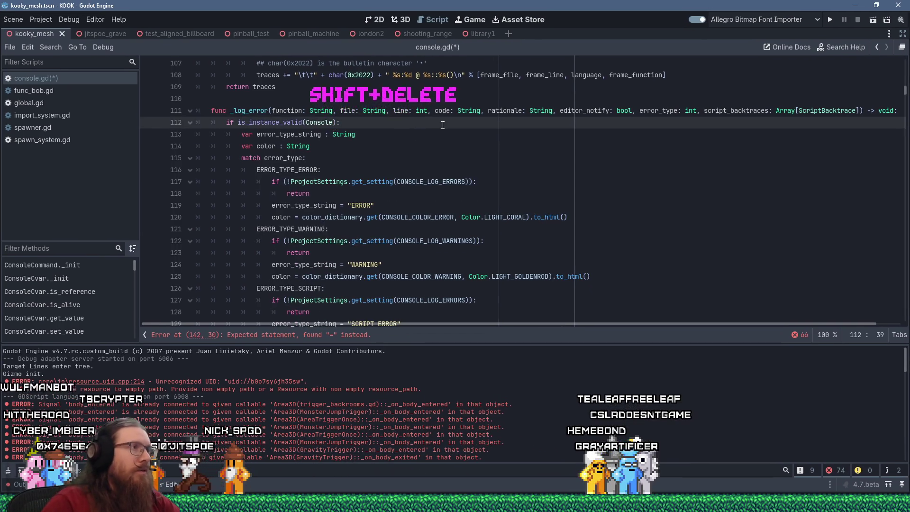
scroll(443, 125, down, 8)
click(333, 166)
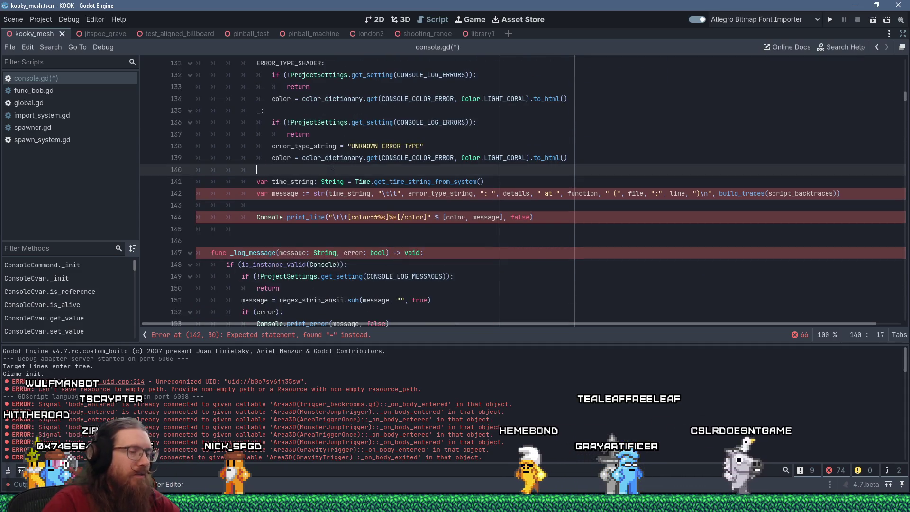
key(shift+Insert)
key(Tab)
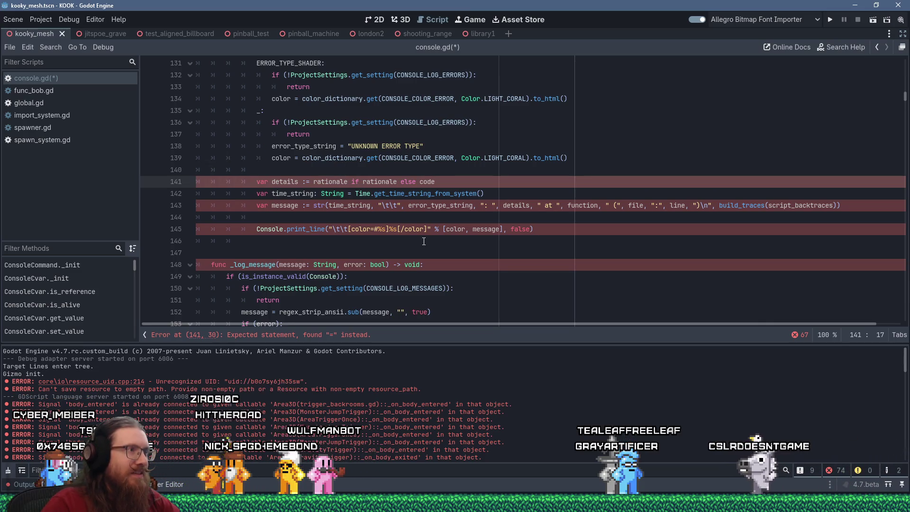
scroll(423, 242, up, 10)
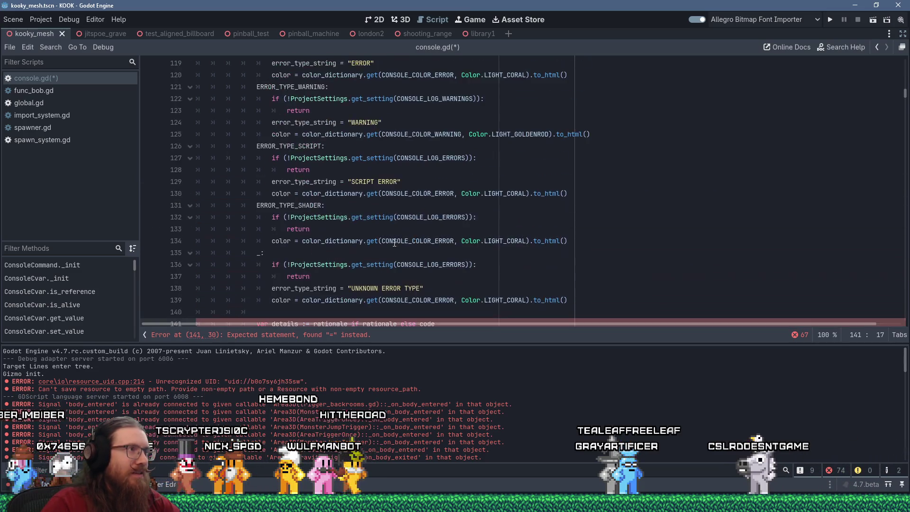
scroll(328, 207, down, 11)
Step: Dedent the details-through-print_line block out of the match statement
shift+click(329, 206)
key(shift+Tab)
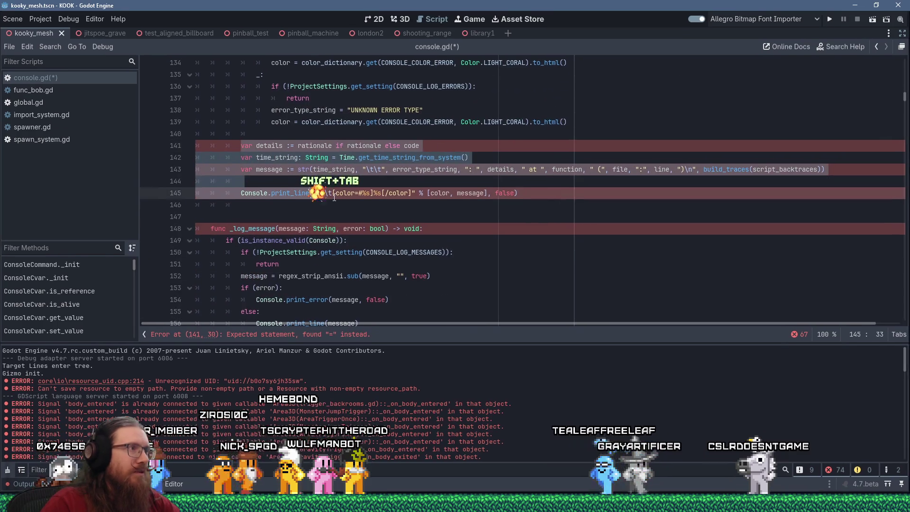
scroll(356, 226, up, 4)
scroll(357, 226, down, 2)
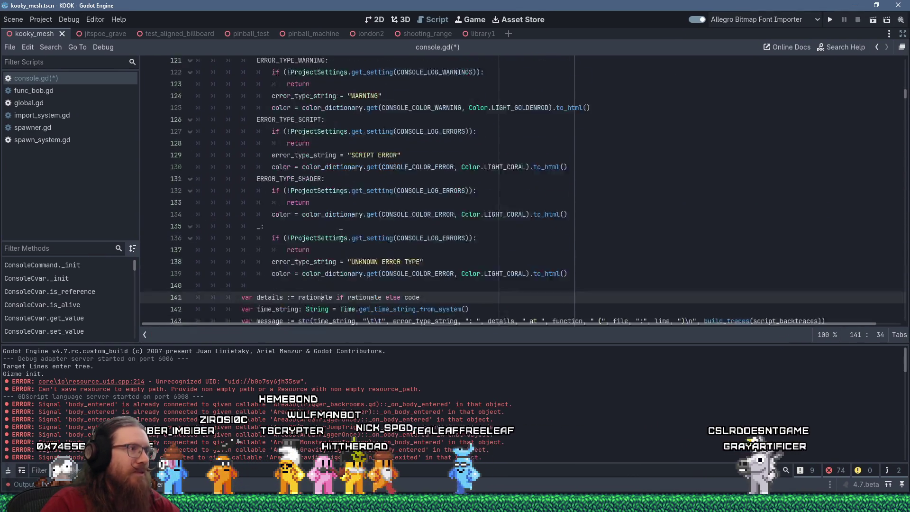
Step: Clear stray whitespace from blank lines 140, 144 and 146, remove the extra blank line, and save console.gd
click(350, 203)
key(shift+Home)
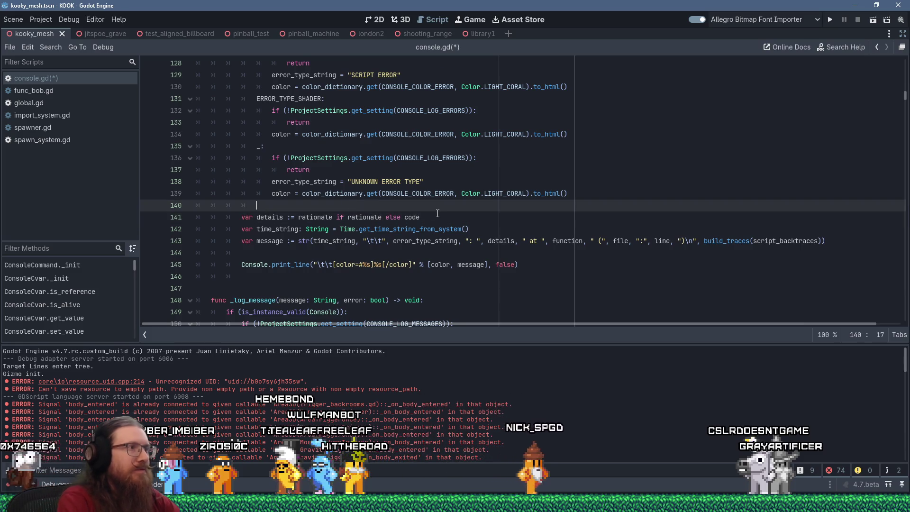
key(Delete)
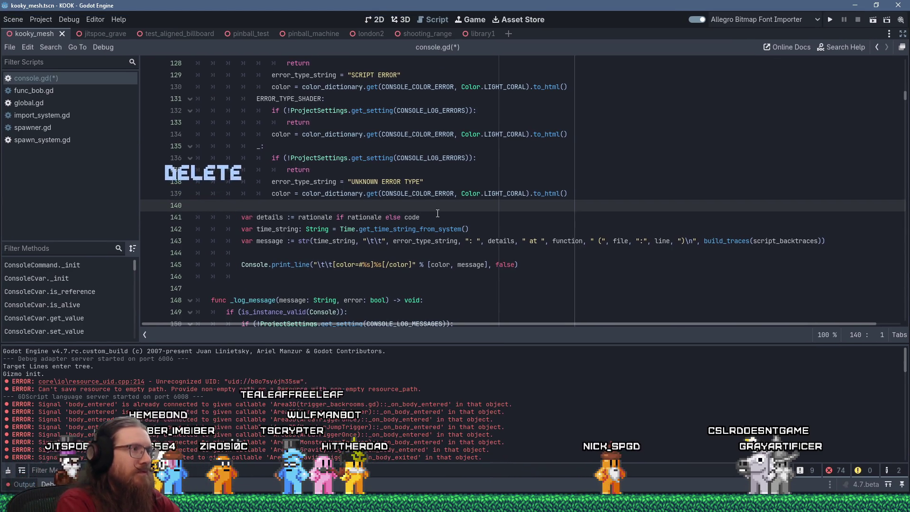
click(267, 277)
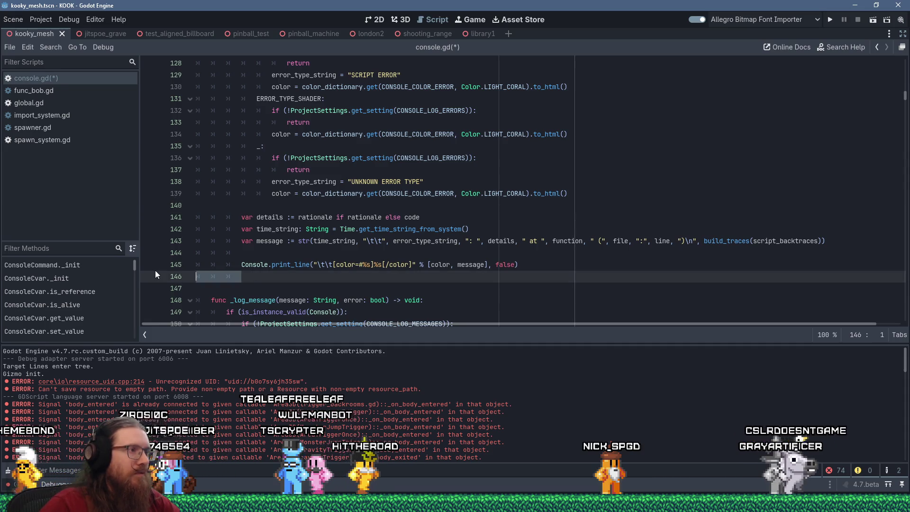
key(shift+Home)
key(Delete)
key(Up)
key(Up)
key(shift+Home)
key(Delete)
key(Delete)
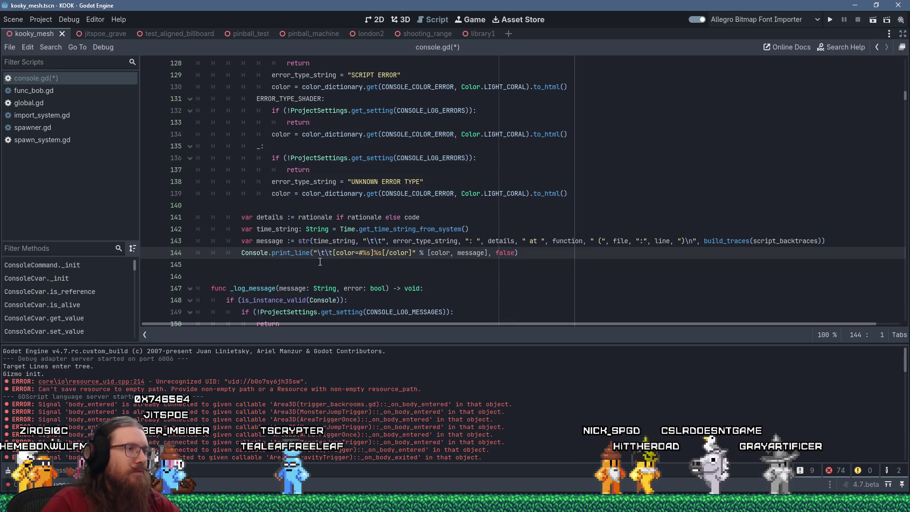
click(399, 267)
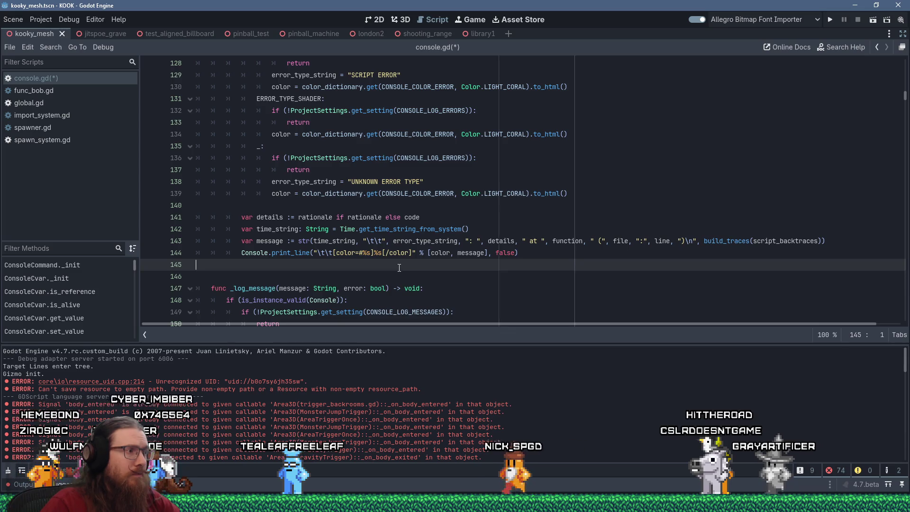
key(ctrl+s)
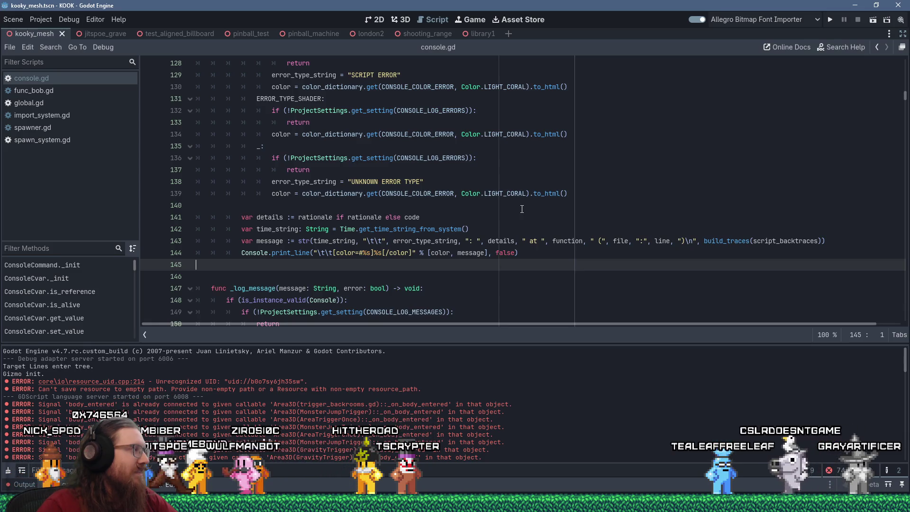
Step: Run the KOOK project from the editor to test the console.gd changes
click(453, 281)
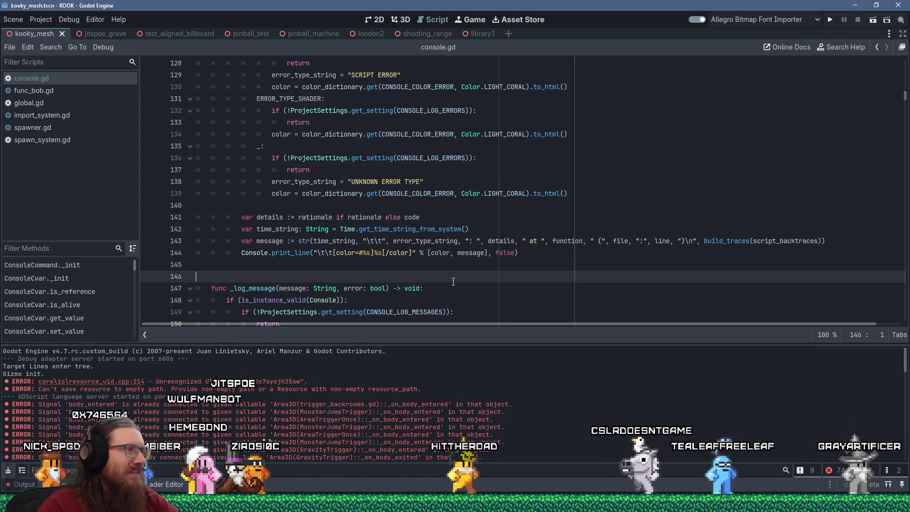
click(829, 19)
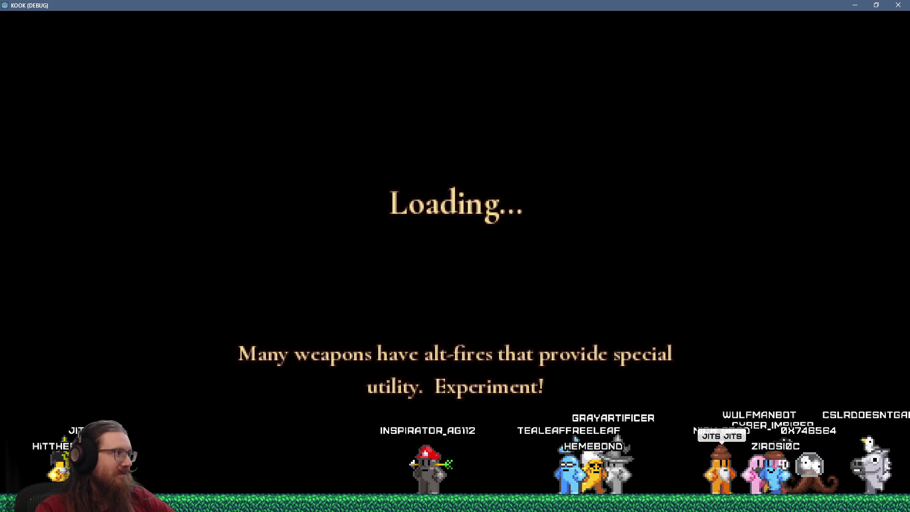
Step: Review the coloured error entries in the in-game console, then quit the game with the quit command
key(grave)
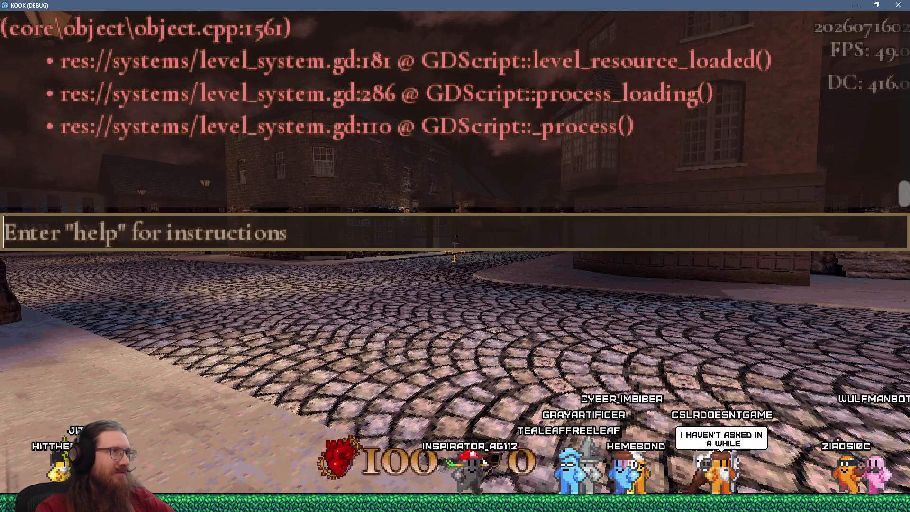
scroll(446, 192, up, 1)
scroll(436, 200, up, 2)
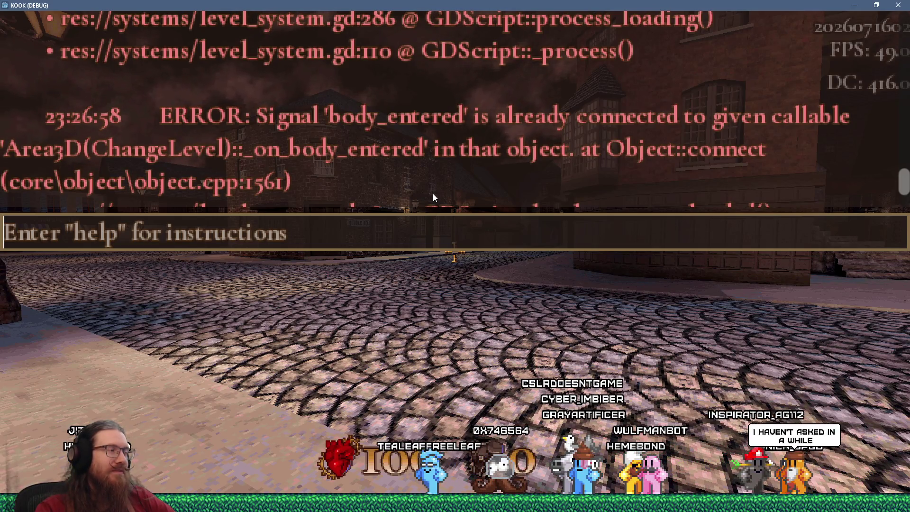
scroll(433, 194, down, 1)
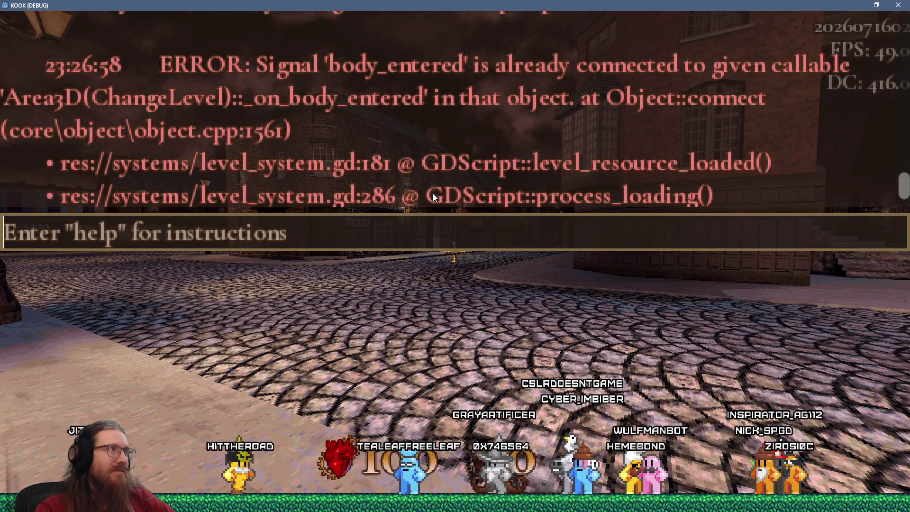
scroll(433, 193, up, 2)
scroll(433, 194, up, 8)
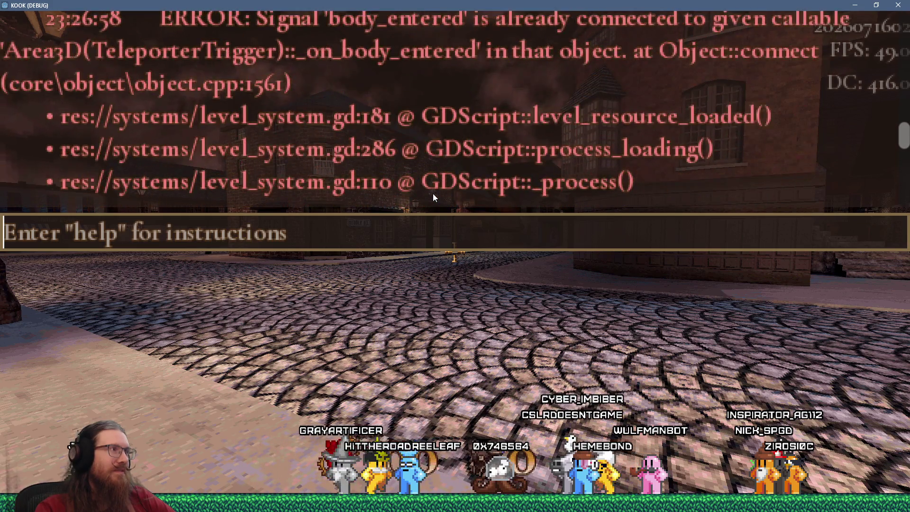
scroll(433, 194, up, 3)
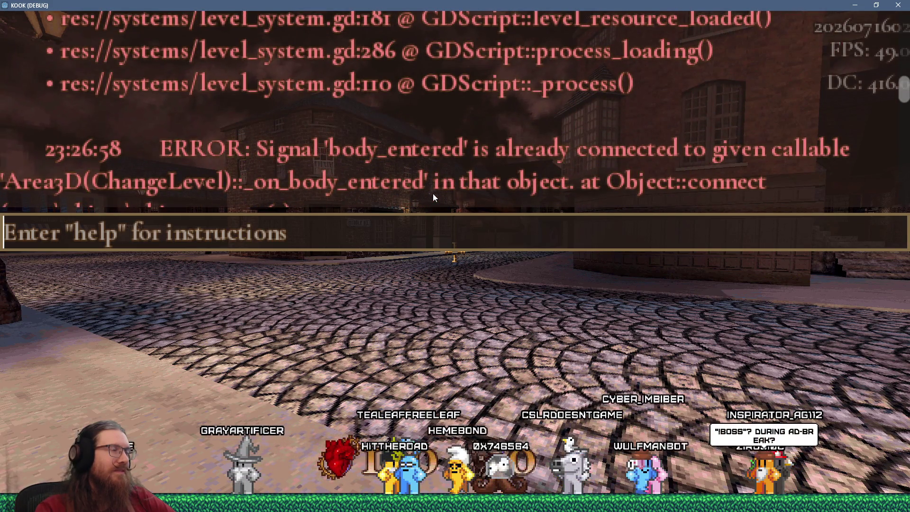
scroll(433, 197, up, 4)
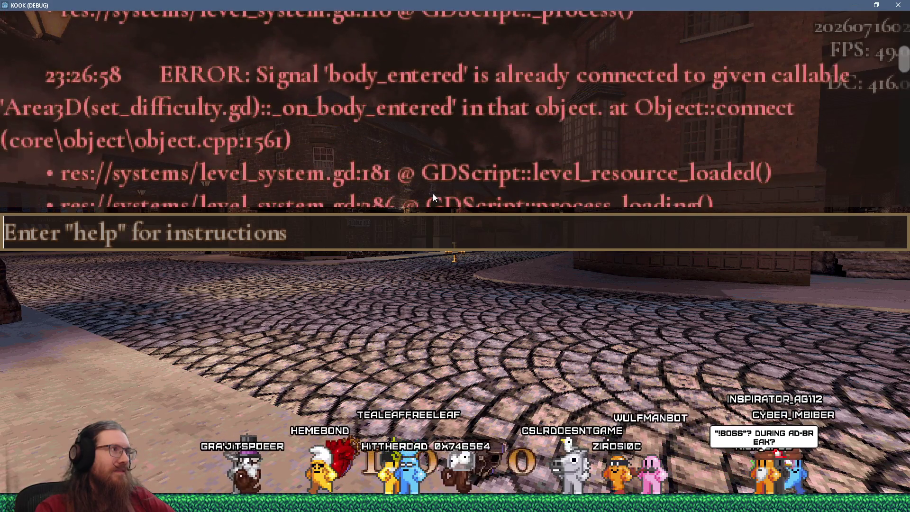
scroll(434, 194, up, 5)
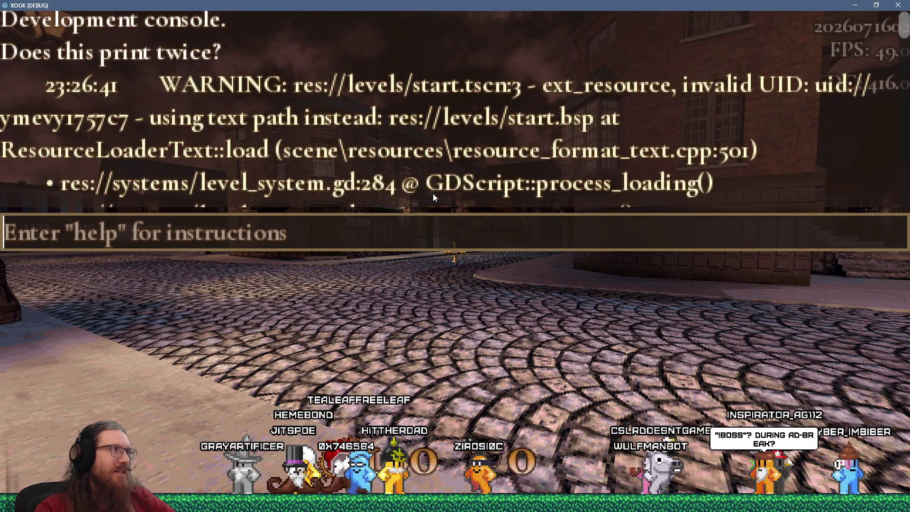
scroll(433, 198, up, 1)
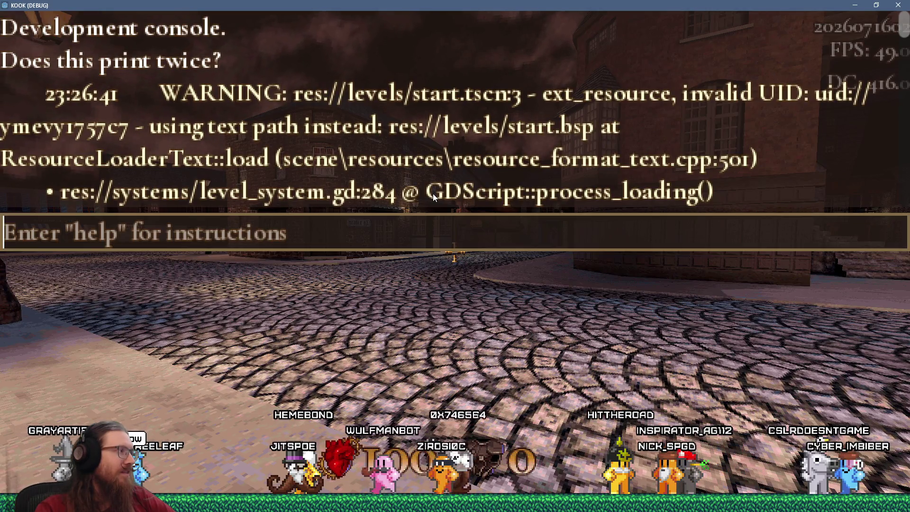
scroll(433, 194, down, 4)
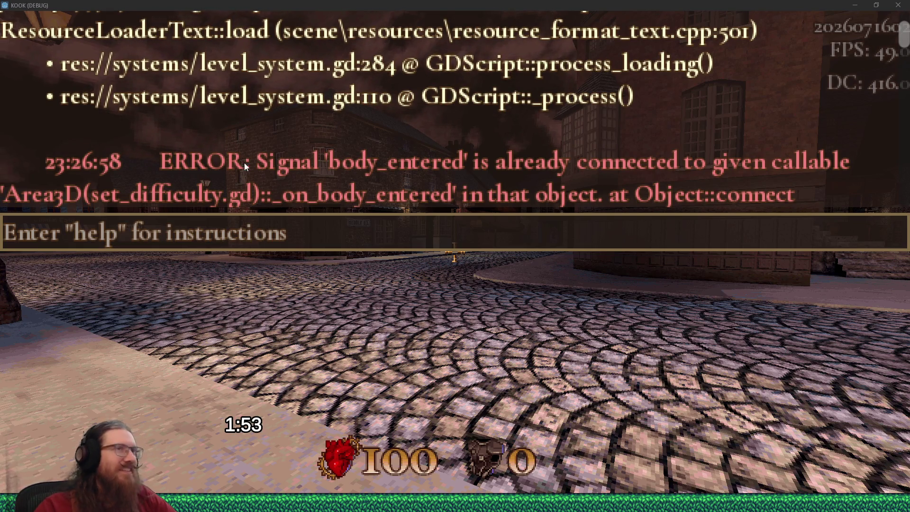
click(681, 220)
text(quit)
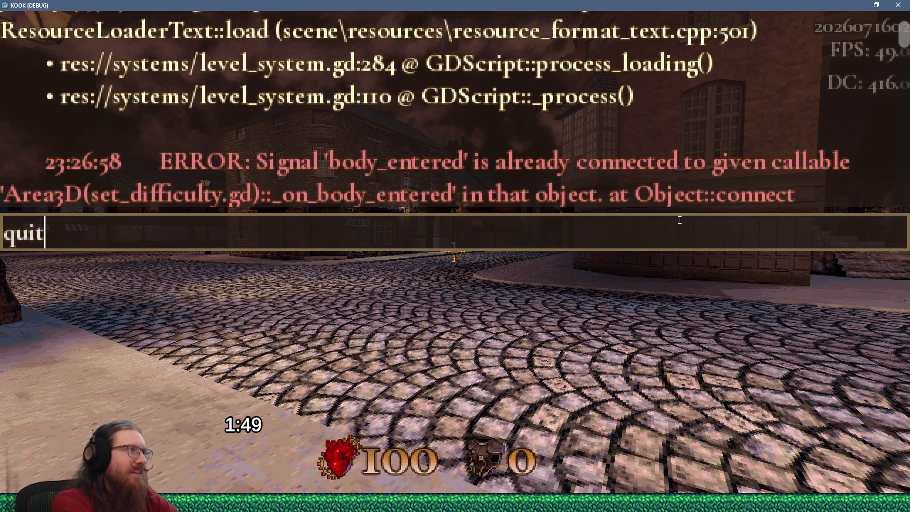
key(Return)
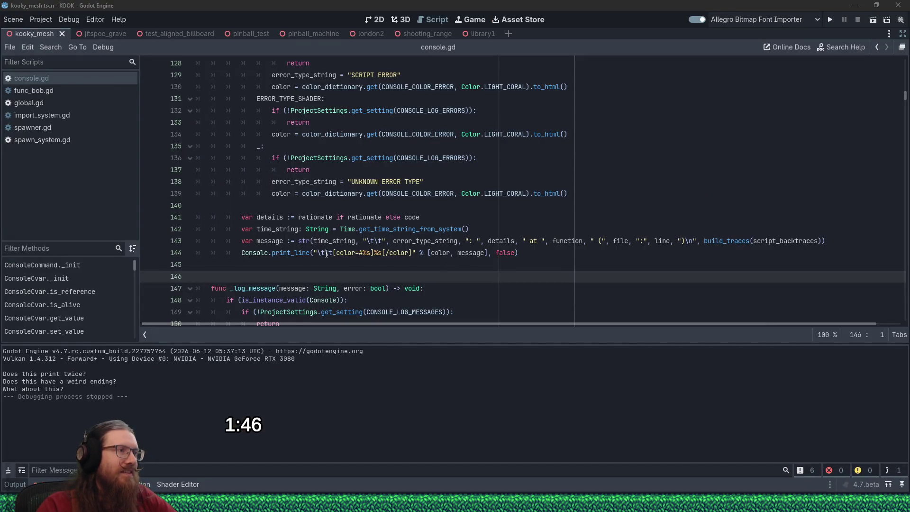
Step: Delete the leading \t\t escapes from the print_line format string on line 144 and save console.gd
drag(319, 254, 329, 254)
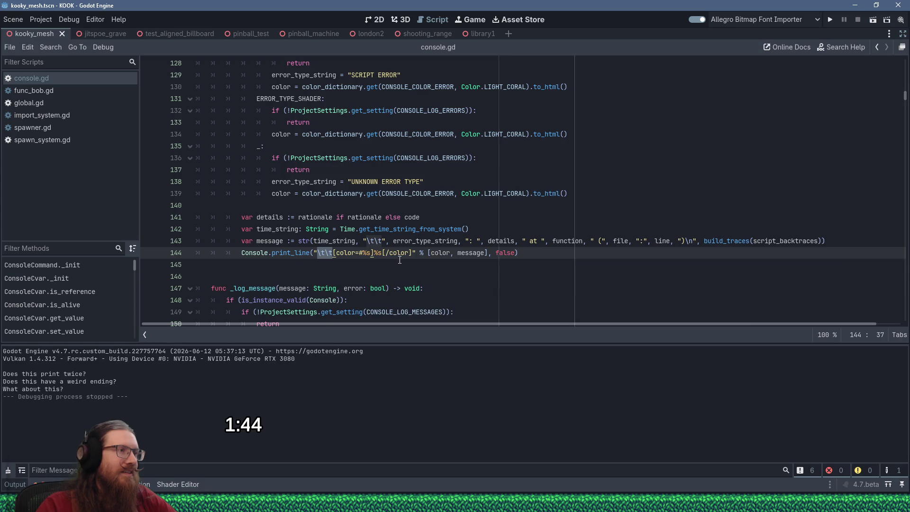
key(Delete)
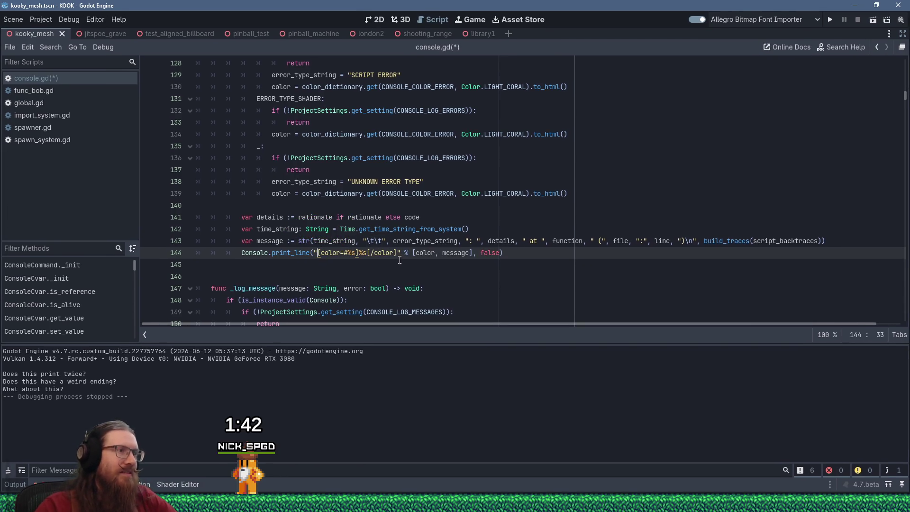
click(369, 240)
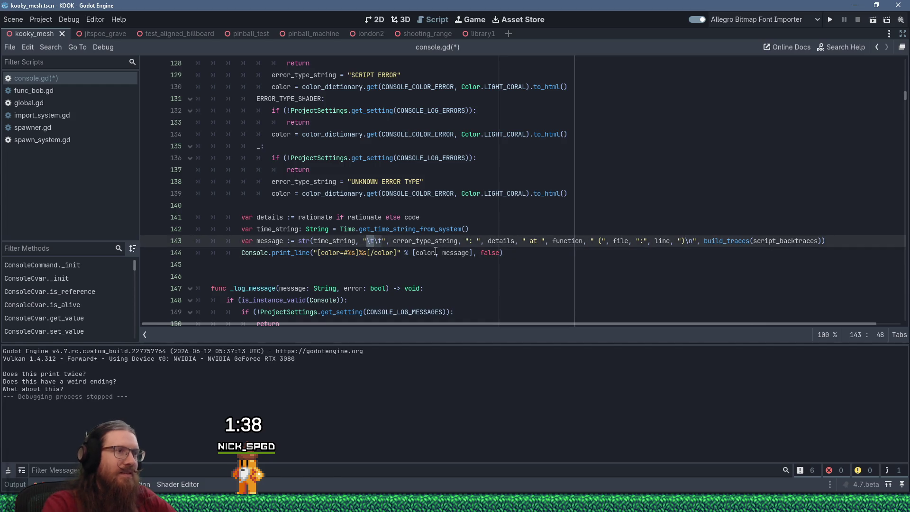
key(ctrl+s)
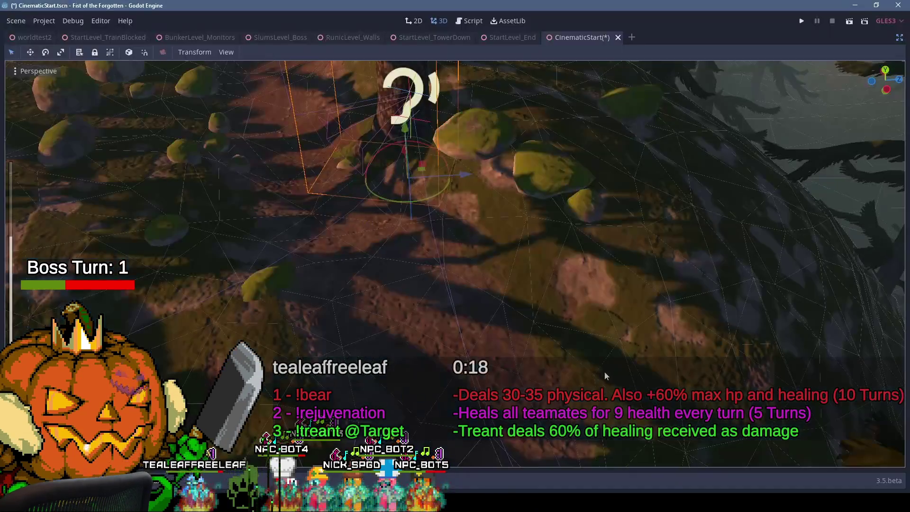
Step: Delete the ';//' after UV on shader line 25 so the rest of the line is active
scroll(605, 371, up, 6)
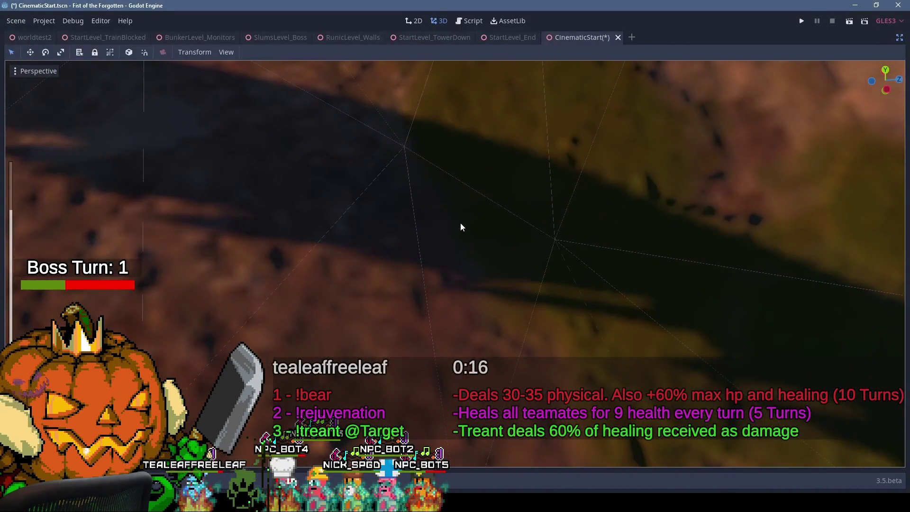
scroll(462, 227, down, 10)
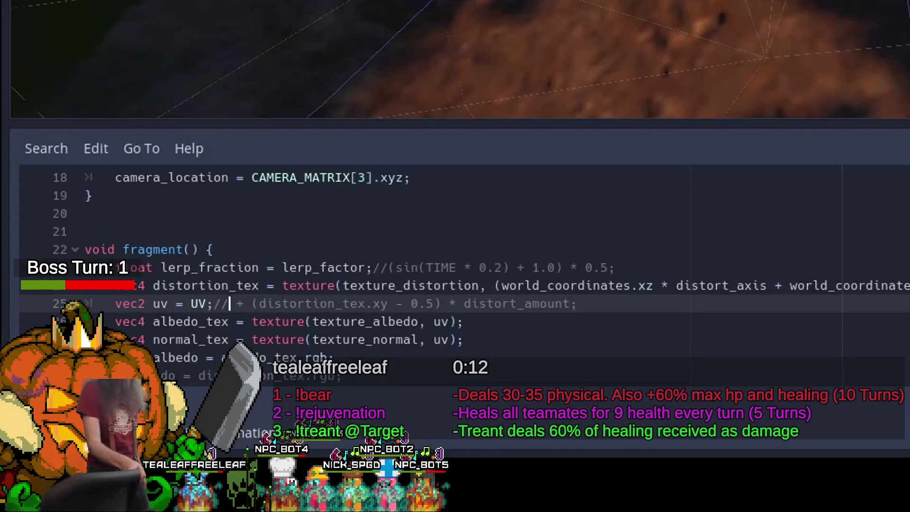
key(BackSpace)
key(BackSpace)
key(BackSpace)
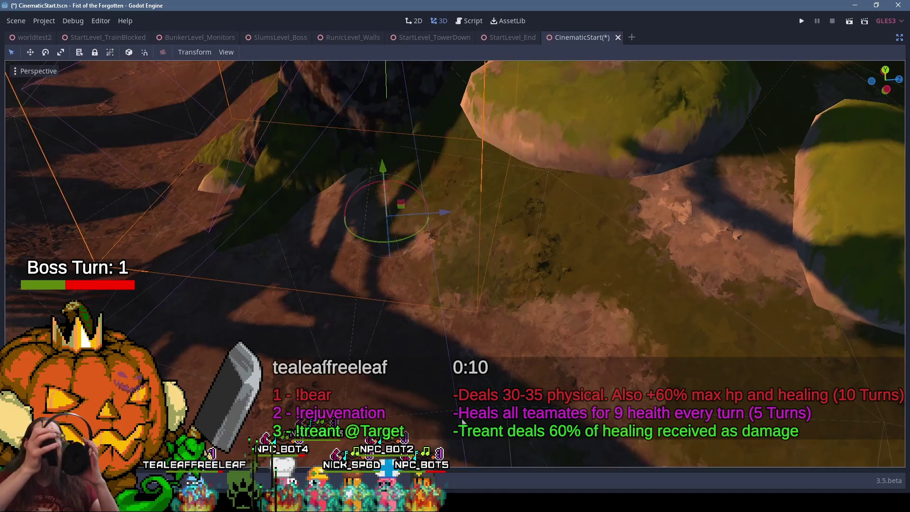
scroll(437, 370, up, 3)
scroll(437, 370, down, 5)
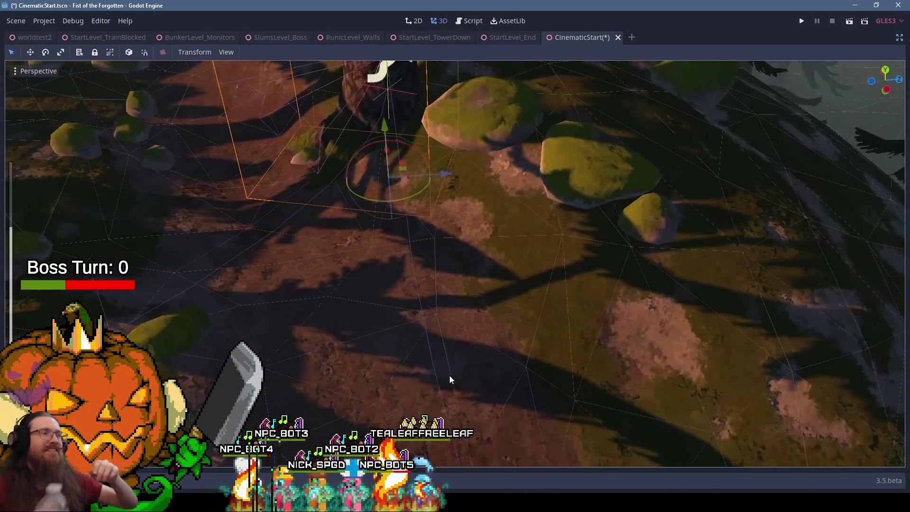
scroll(420, 315, up, 5)
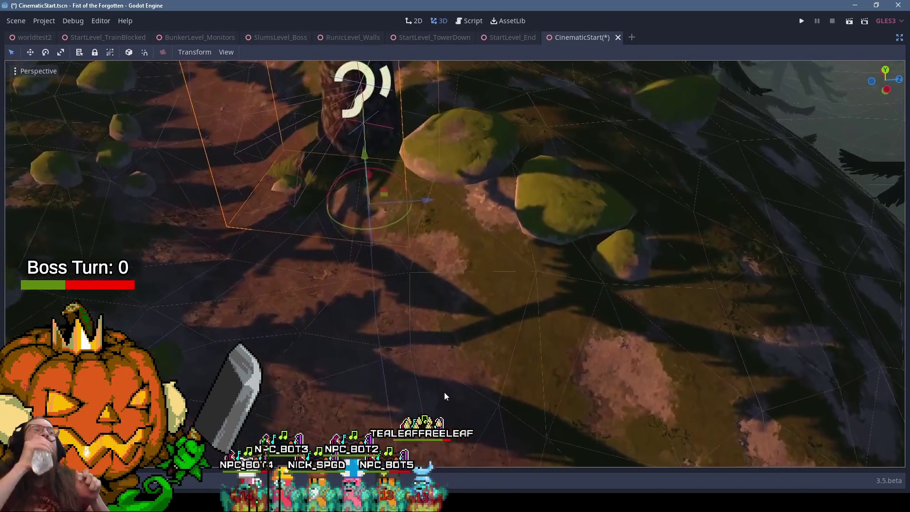
scroll(444, 393, down, 5)
scroll(444, 386, up, 3)
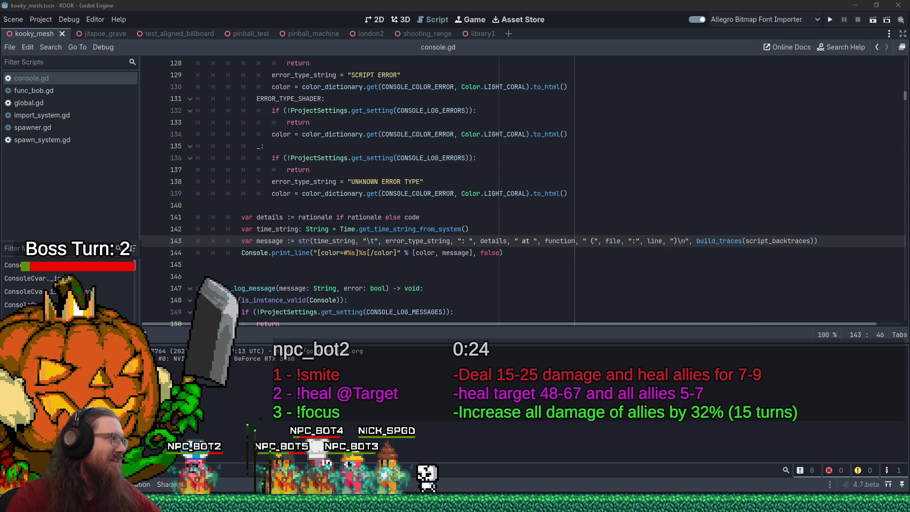
Step: Relaunch the KOOK project from console.gd to check the new error formatting
click(594, 300)
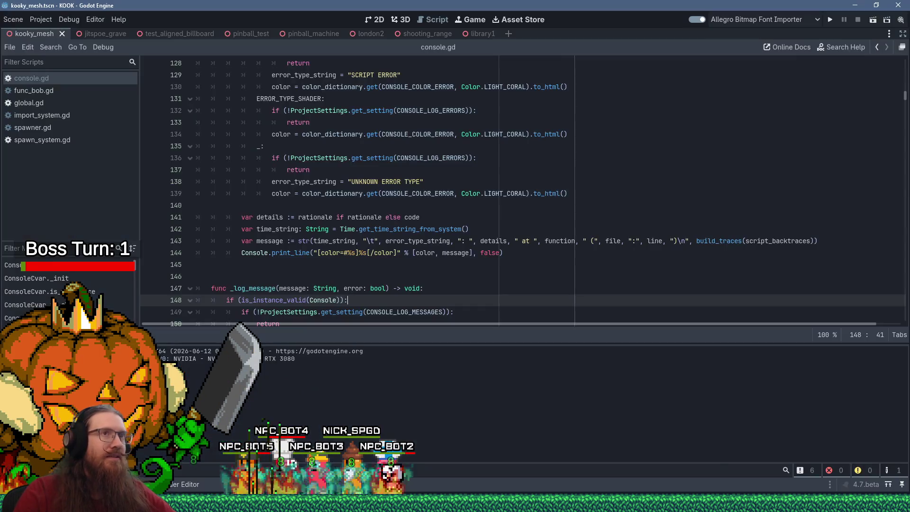
click(829, 20)
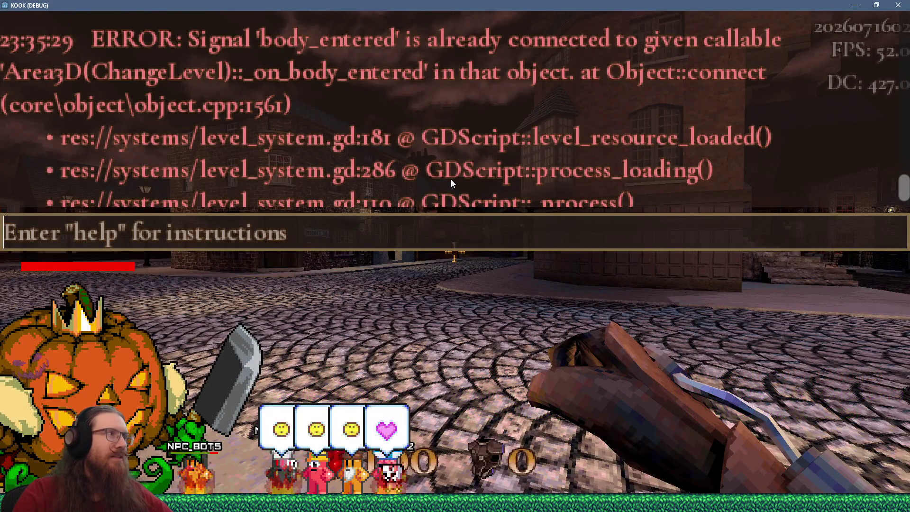
Step: Scroll through the timestamped errors in the in-game console, then switch back to the Godot editor
scroll(450, 179, up, 1)
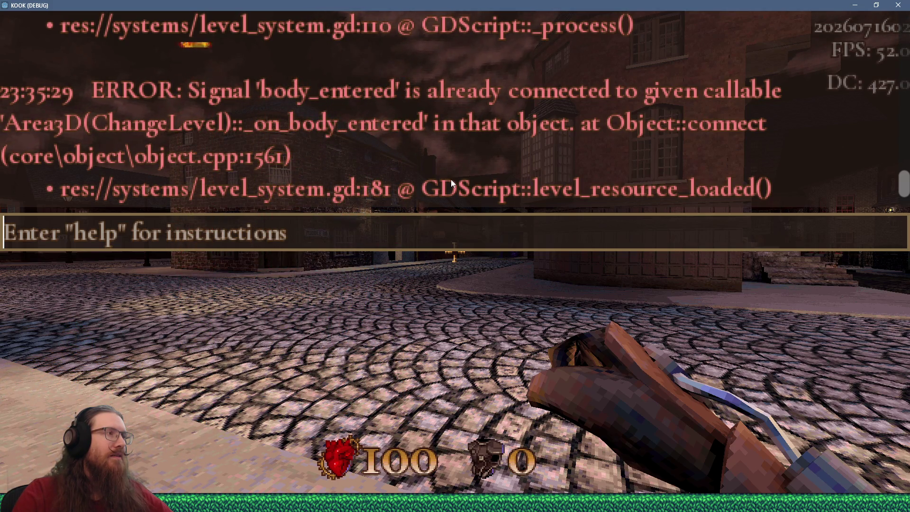
scroll(451, 179, down, 3)
scroll(450, 179, down, 2)
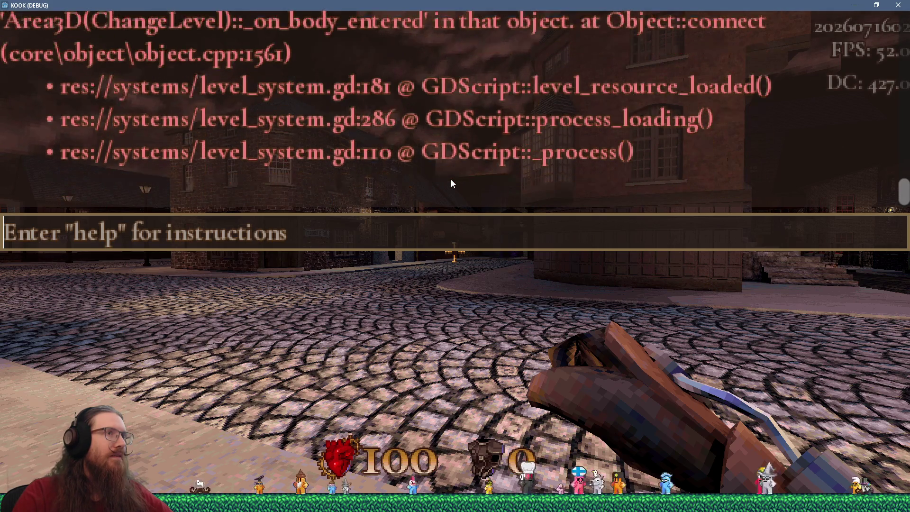
scroll(451, 179, up, 5)
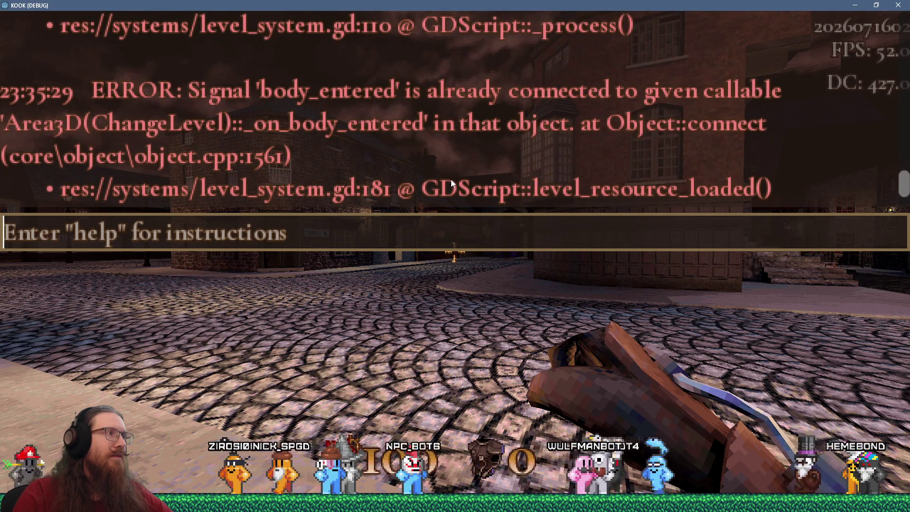
scroll(450, 179, down, 1)
scroll(451, 179, down, 2)
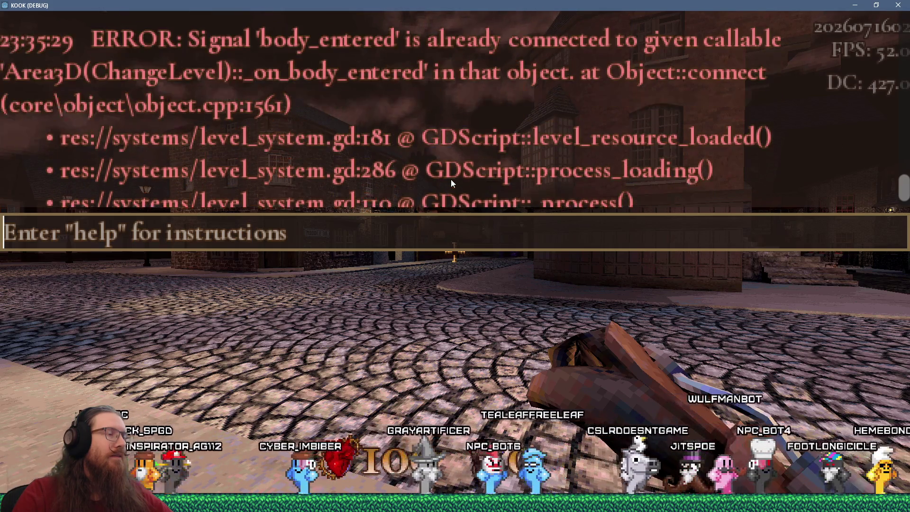
scroll(451, 179, down, 2)
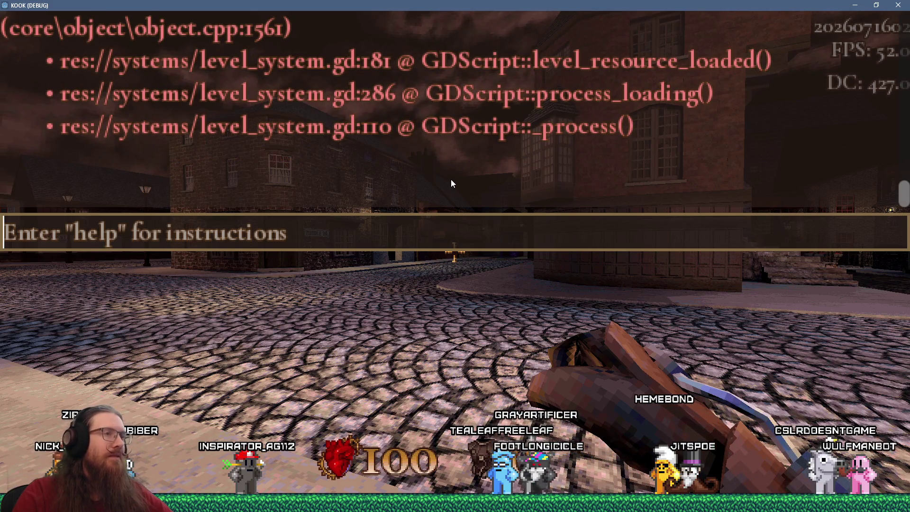
scroll(451, 179, up, 5)
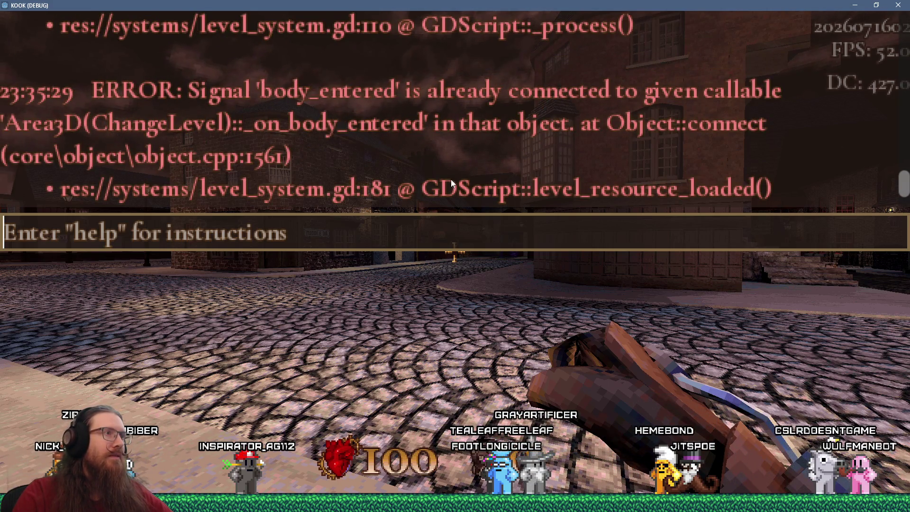
scroll(451, 180, up, 5)
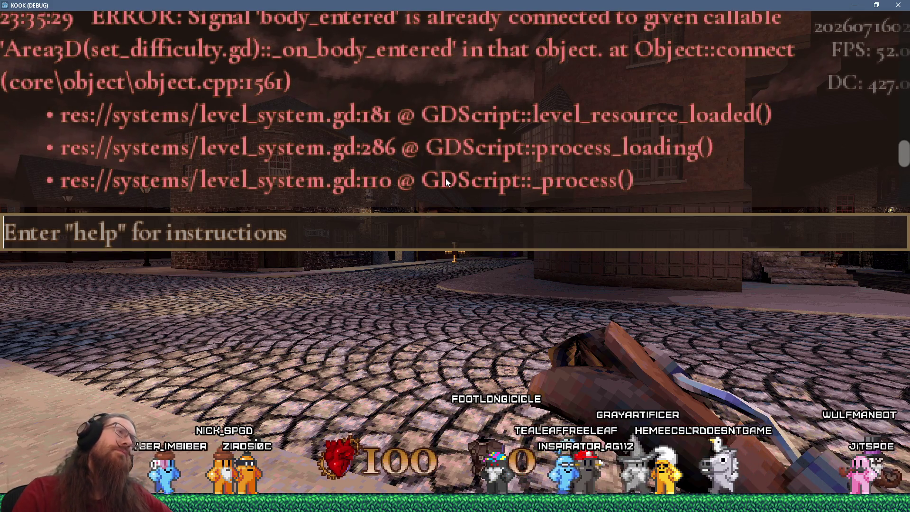
key(alt+Tab)
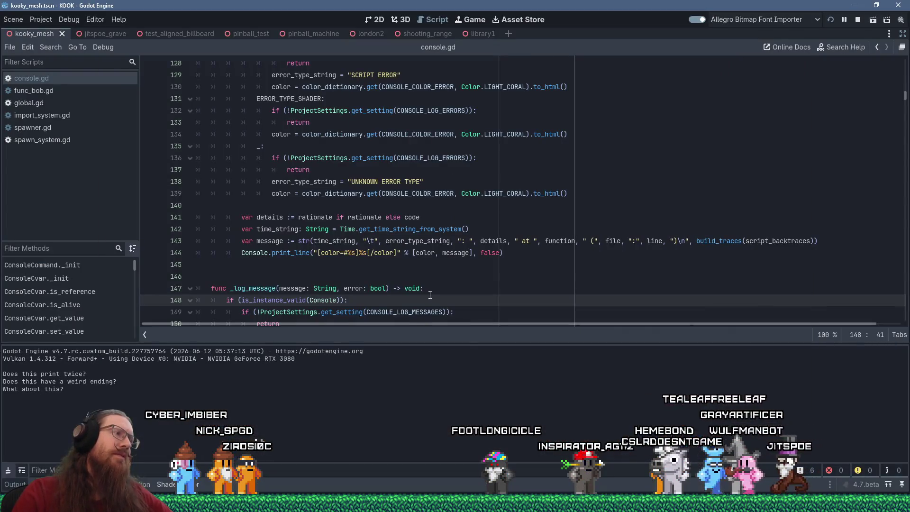
Step: Browse the Debugger's Errors (14) list under console.gd, then switch back to the KOOK game window
click(52, 484)
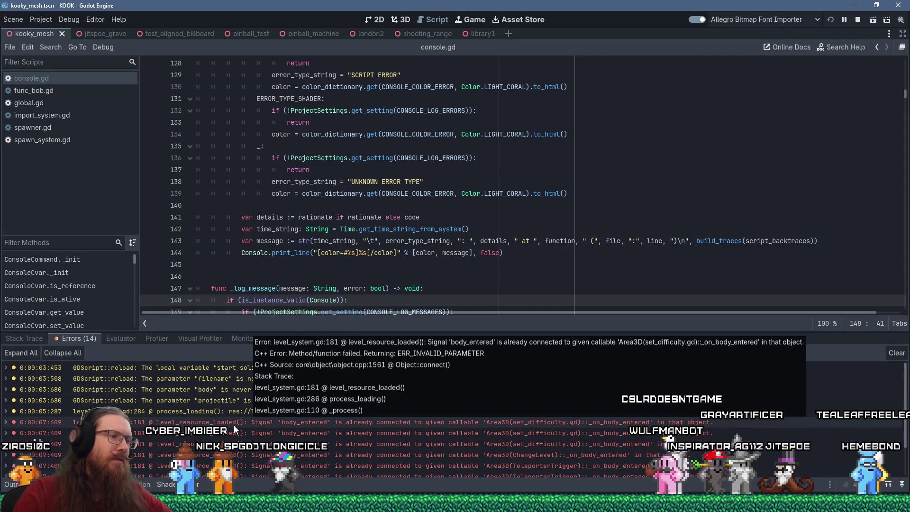
scroll(232, 427, down, 2)
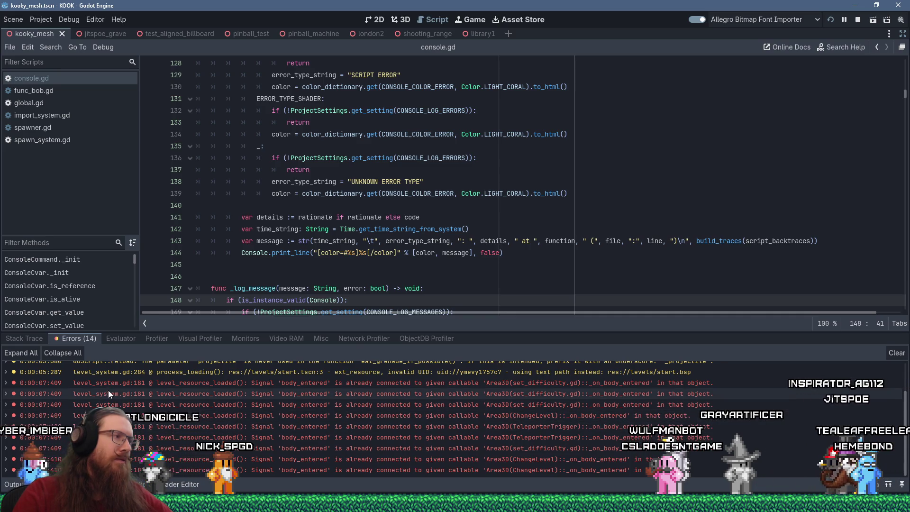
scroll(150, 400, up, 2)
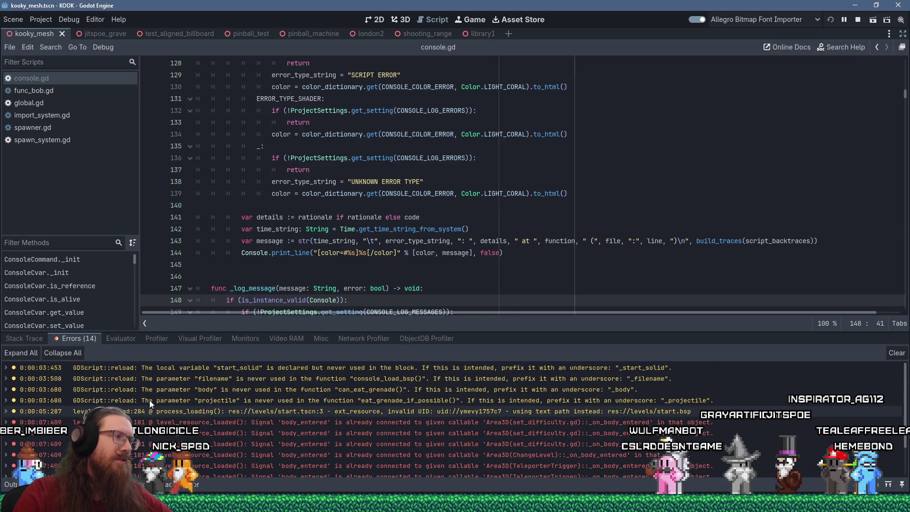
scroll(172, 414, up, 1)
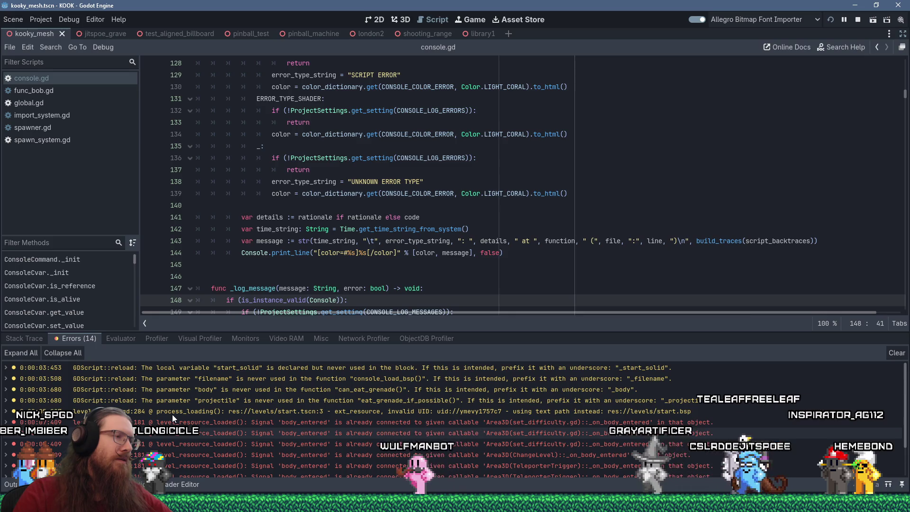
scroll(172, 414, down, 4)
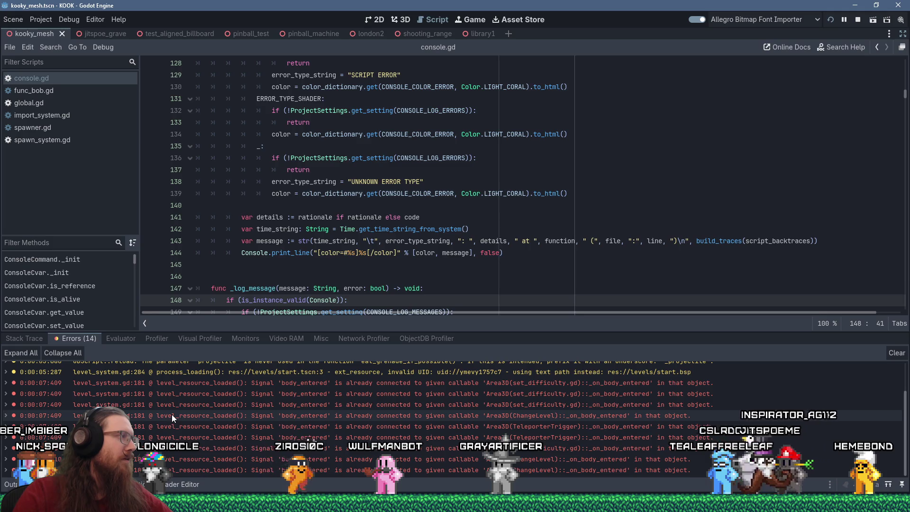
key(alt+Tab)
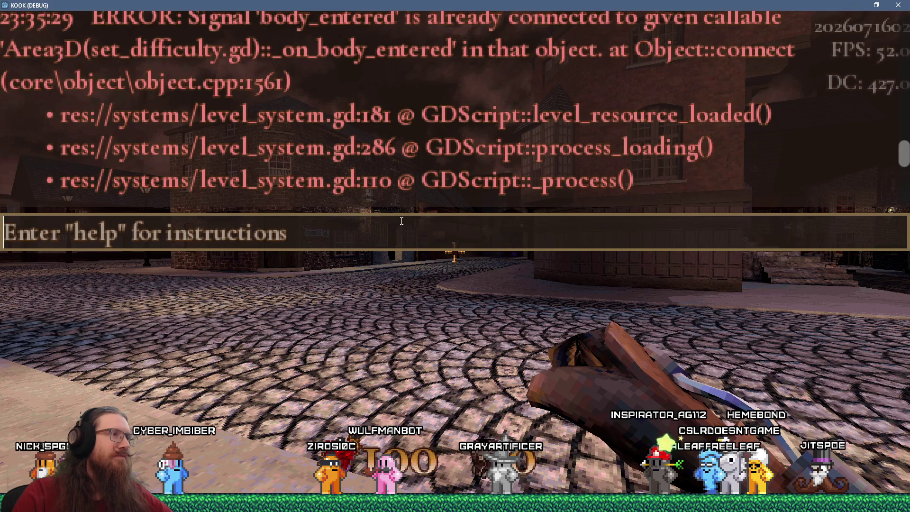
Step: Review the repeated body_entered 'already connected' errors in the KOOK console, then return to the editor
scroll(423, 193, up, 3)
scroll(423, 192, down, 2)
scroll(420, 193, up, 3)
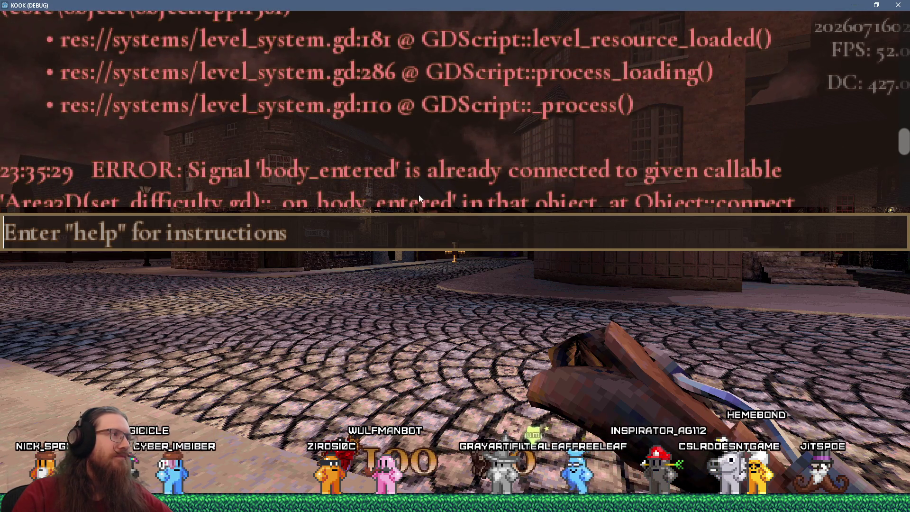
scroll(418, 190, down, 5)
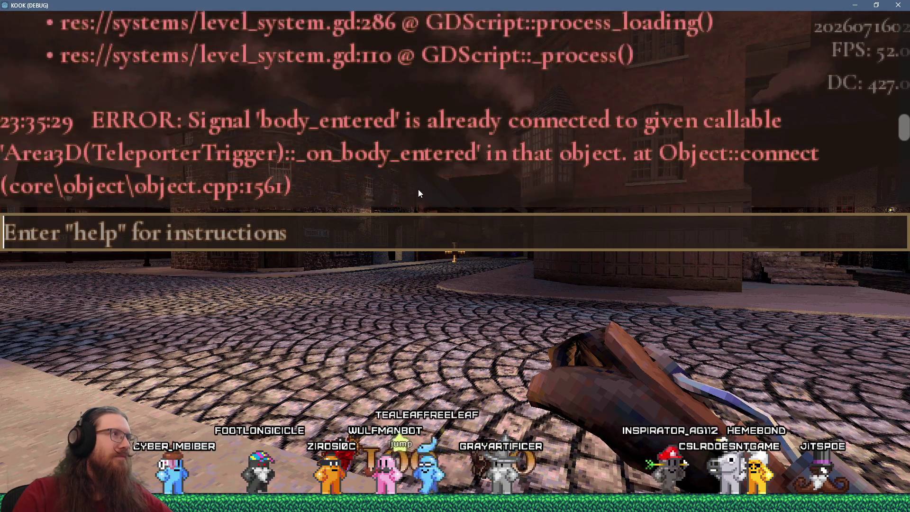
scroll(418, 189, up, 4)
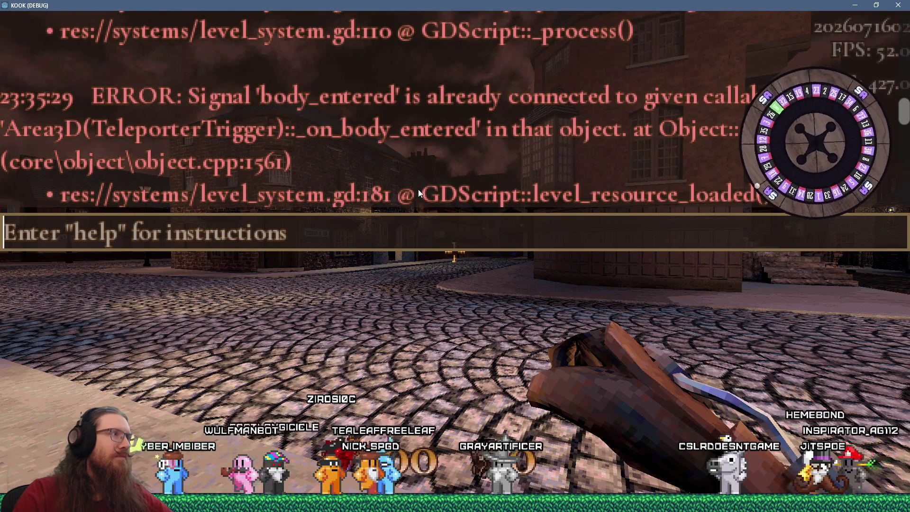
scroll(417, 190, down, 1)
scroll(418, 189, down, 1)
scroll(418, 189, down, 1)
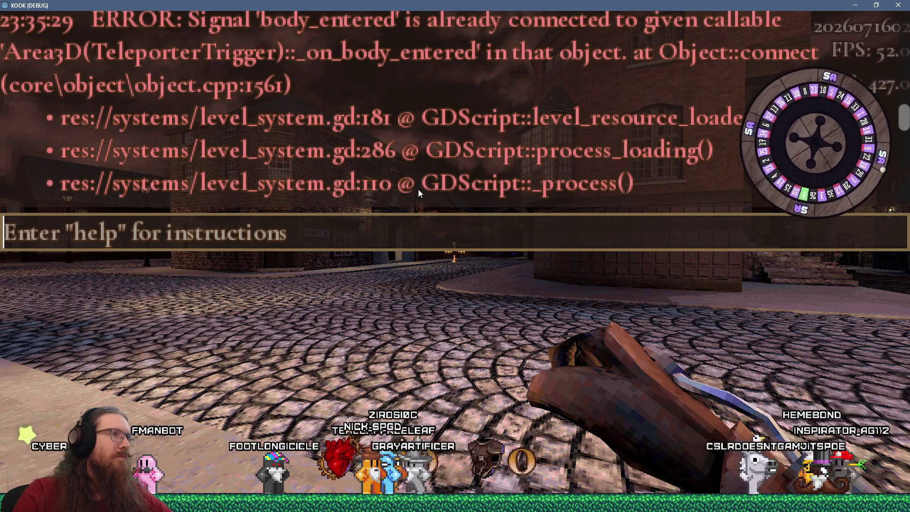
scroll(418, 189, up, 5)
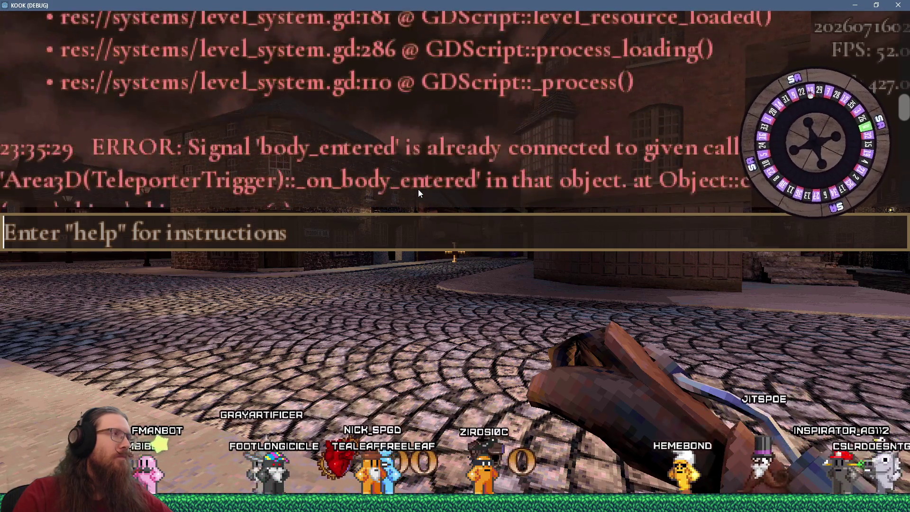
scroll(418, 189, up, 4)
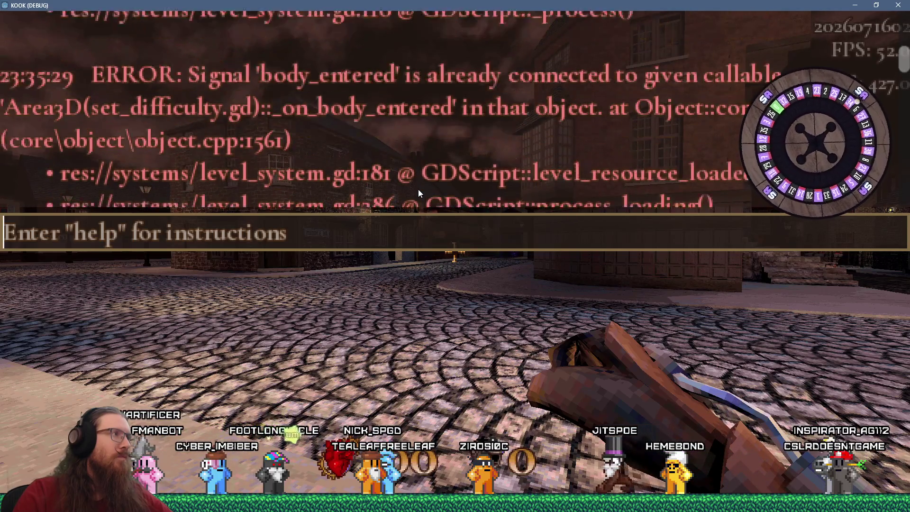
scroll(417, 189, up, 4)
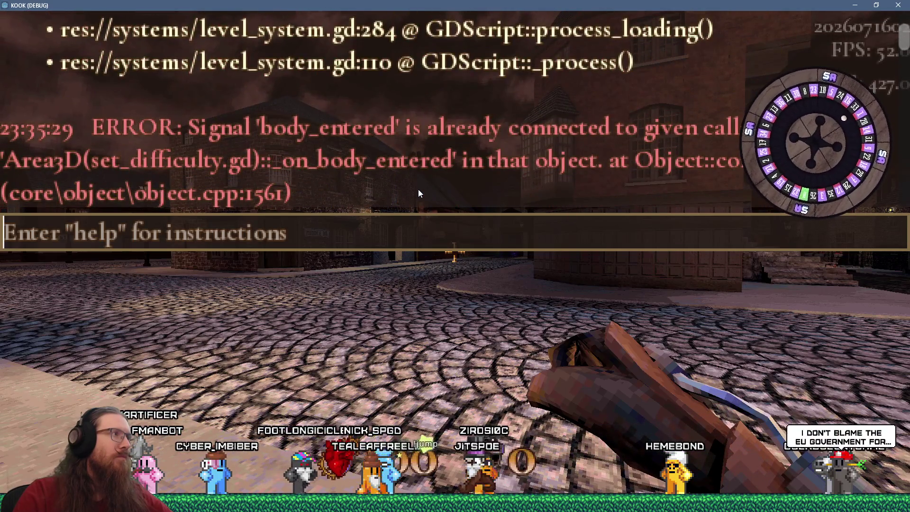
scroll(417, 190, down, 1)
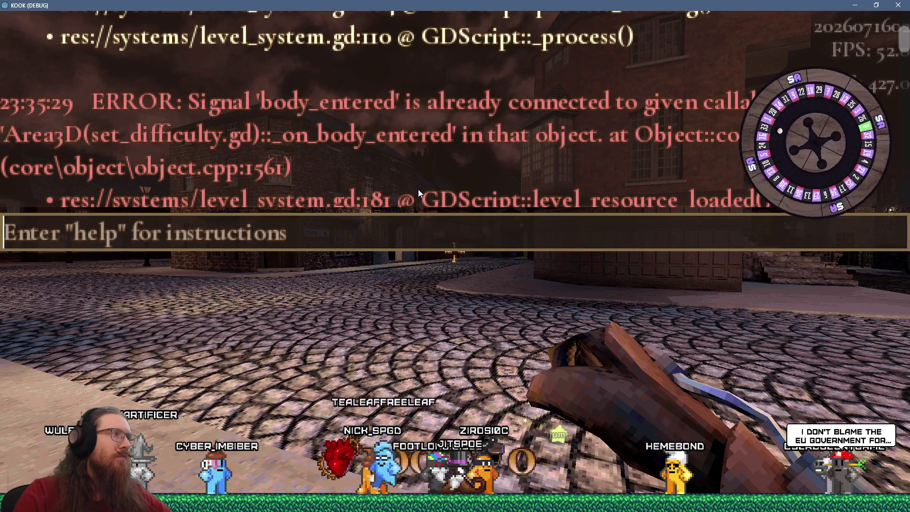
scroll(418, 189, up, 3)
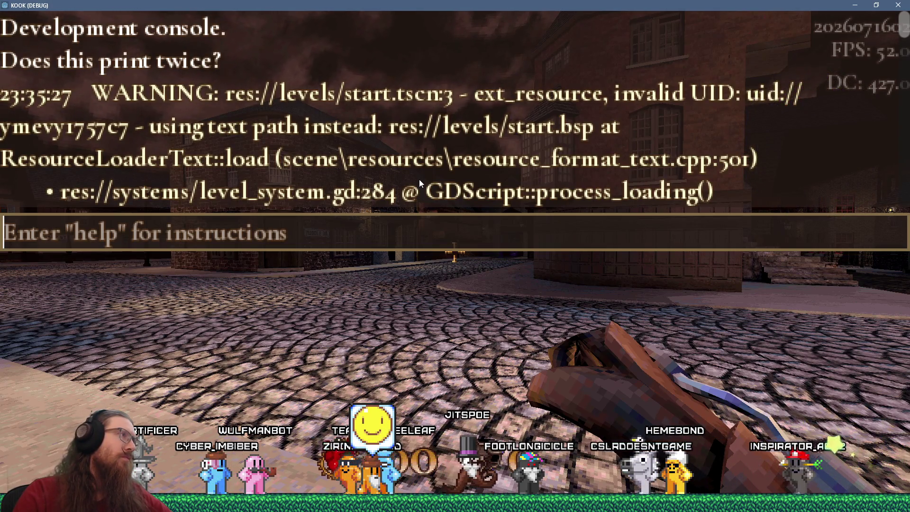
scroll(418, 178, down, 1)
scroll(418, 178, down, 5)
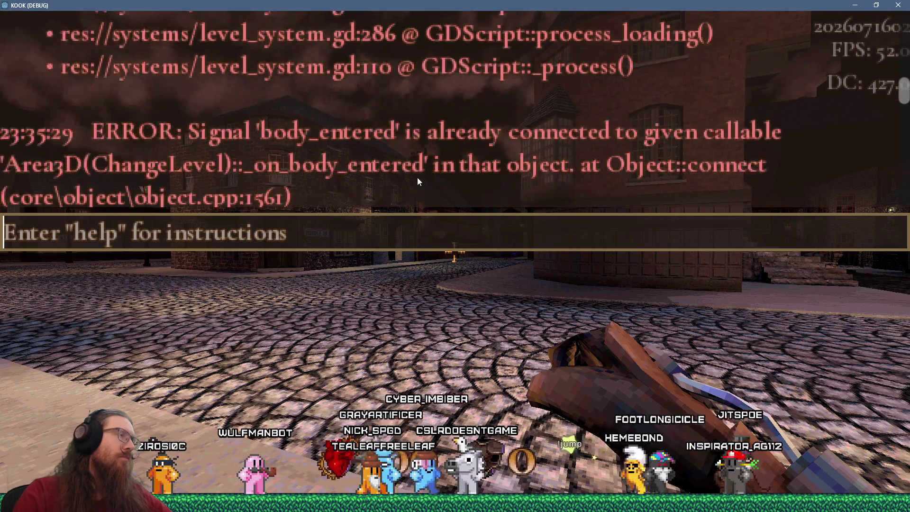
scroll(417, 178, down, 6)
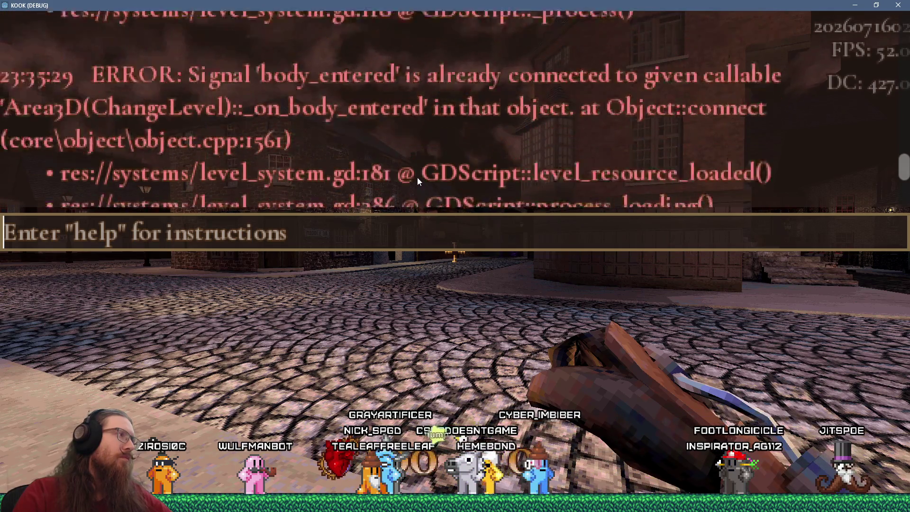
scroll(417, 177, down, 3)
key(alt+Tab)
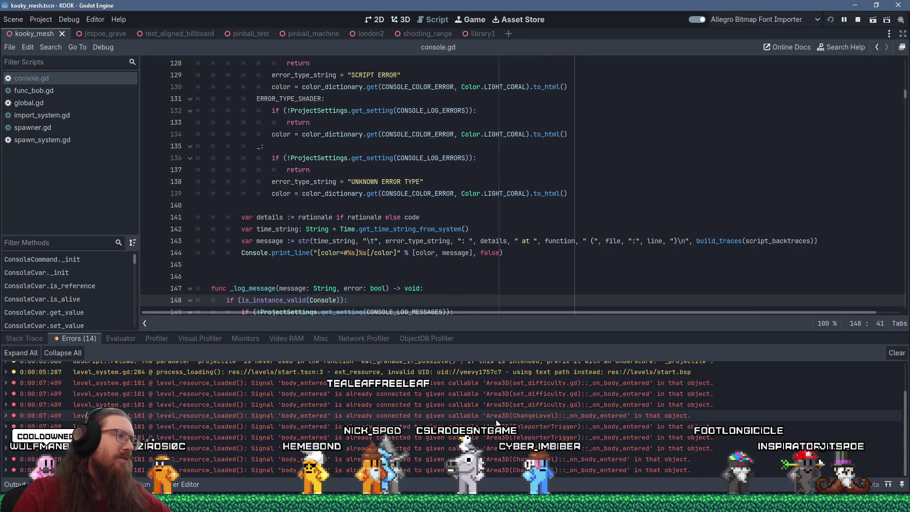
Step: Close the running KOOK debug game by entering the quit command in its console
scroll(495, 421, up, 2)
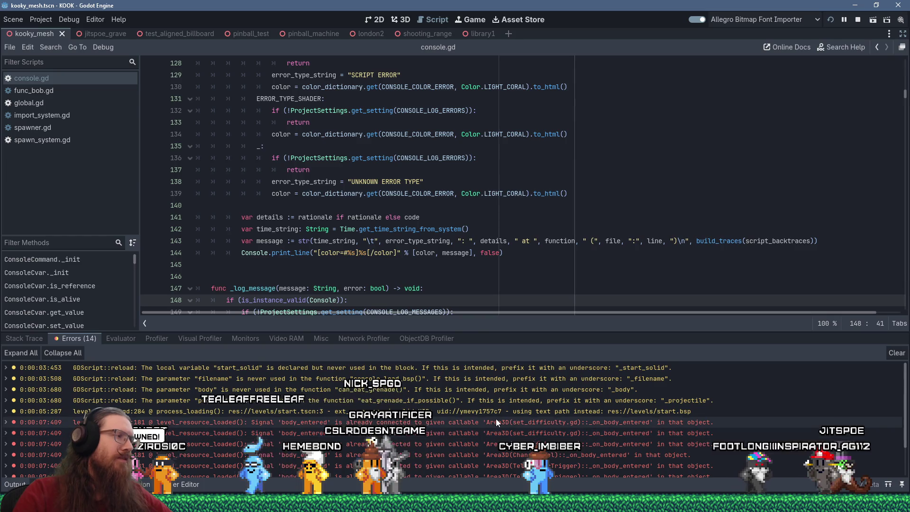
scroll(496, 416, down, 2)
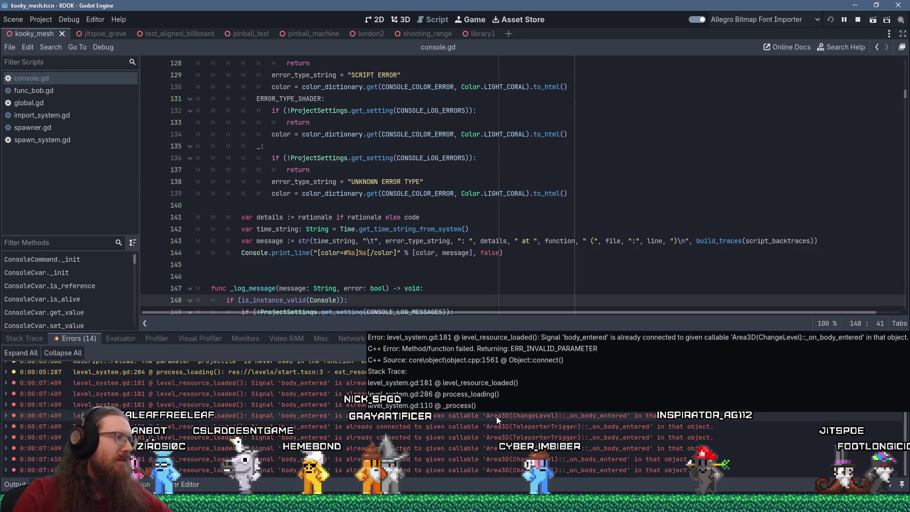
key(alt+Tab)
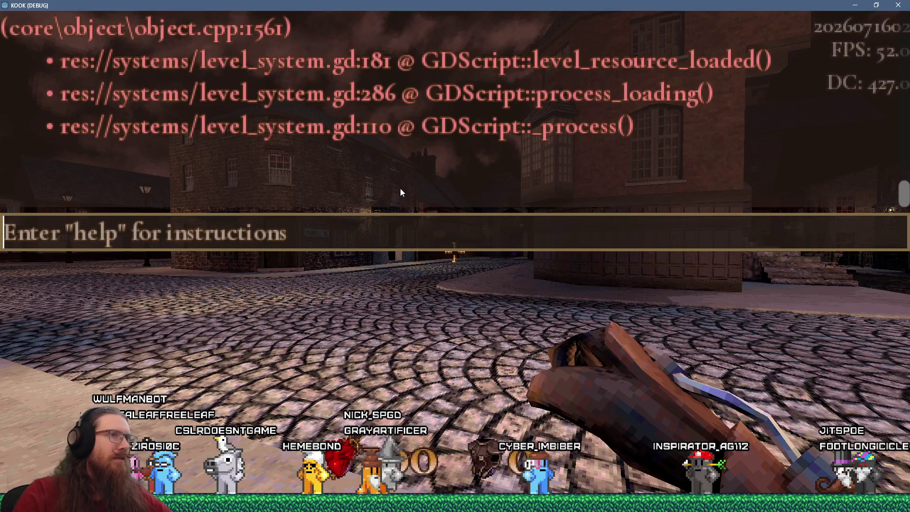
scroll(399, 189, down, 1)
scroll(400, 192, down, 1)
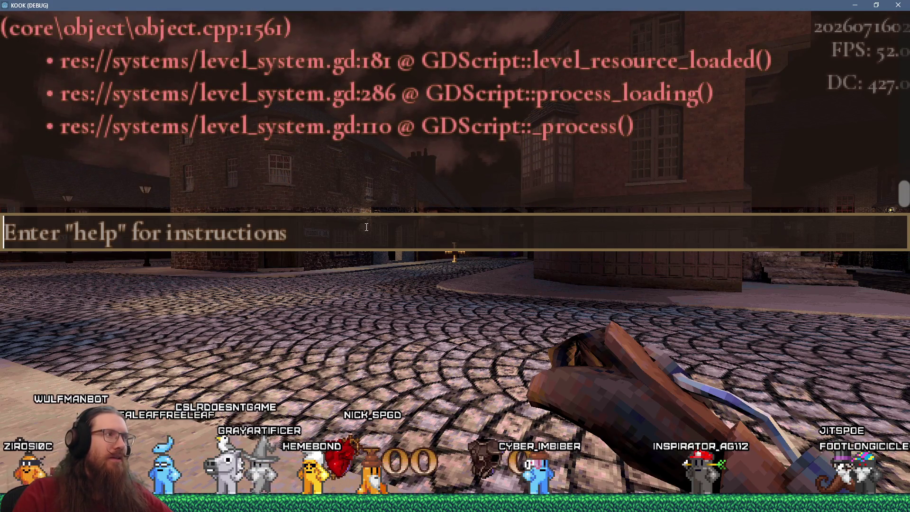
text(quit)
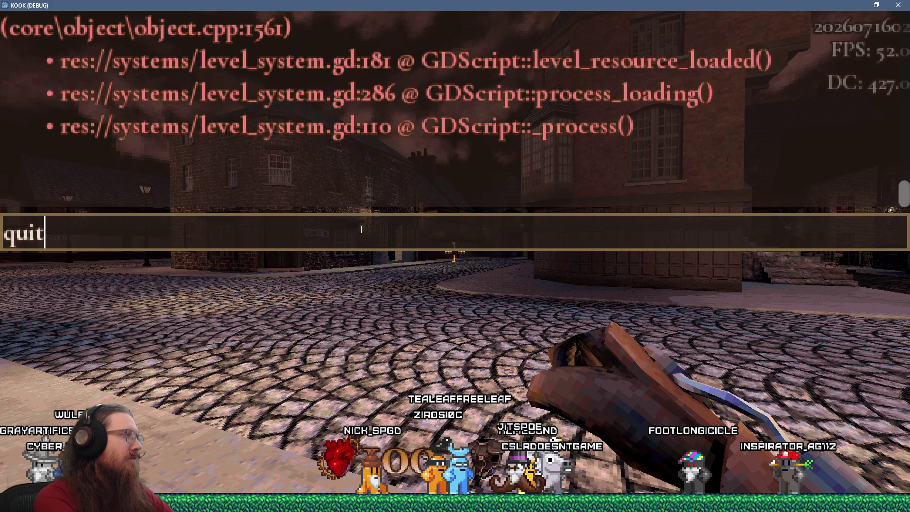
key(Return)
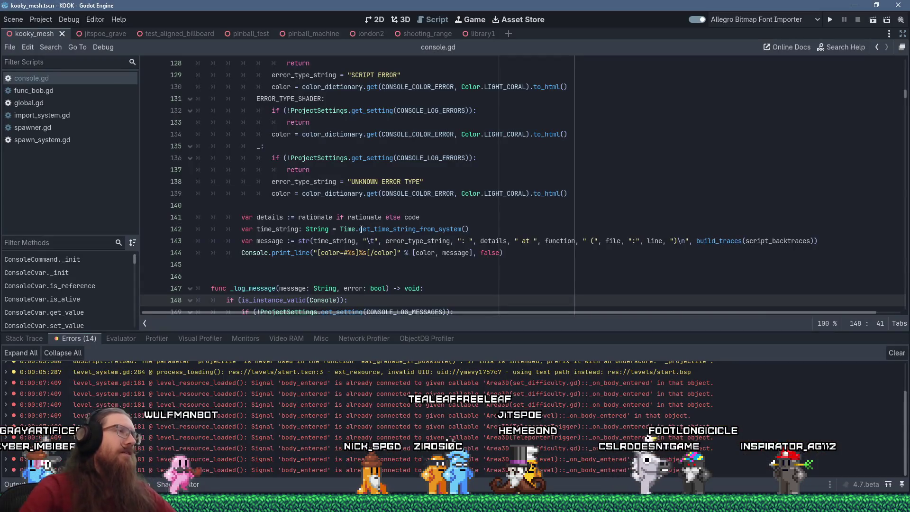
Step: Export the Windows Desktop DEMO preset to KOOK_Demo.exe, overwriting the existing executable
scroll(610, 272, up, 3)
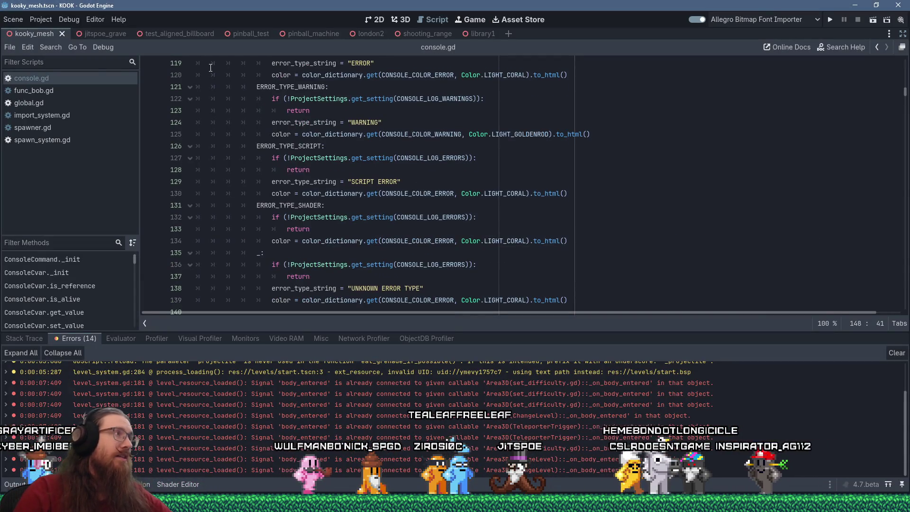
click(46, 20)
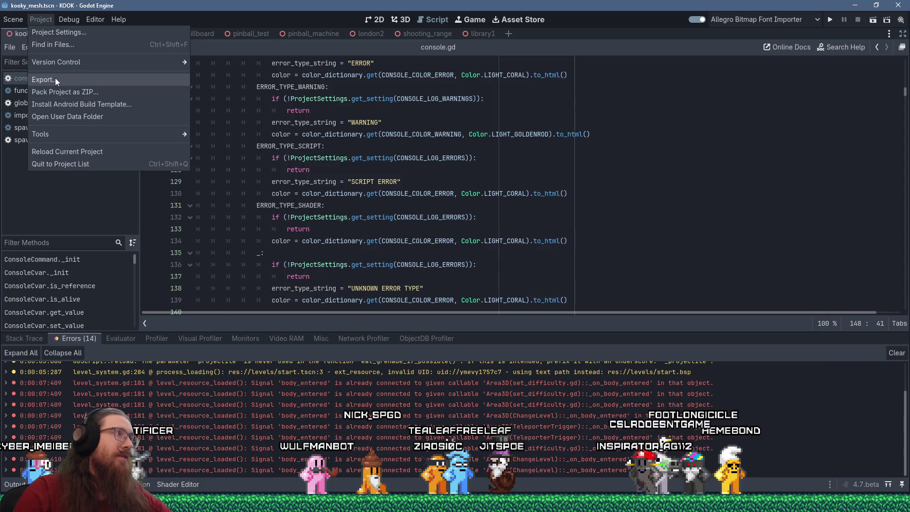
click(55, 78)
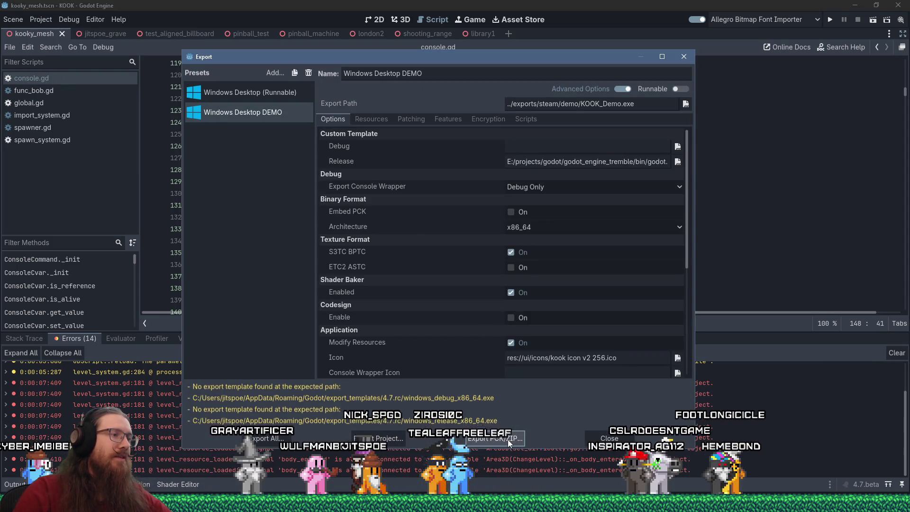
click(402, 438)
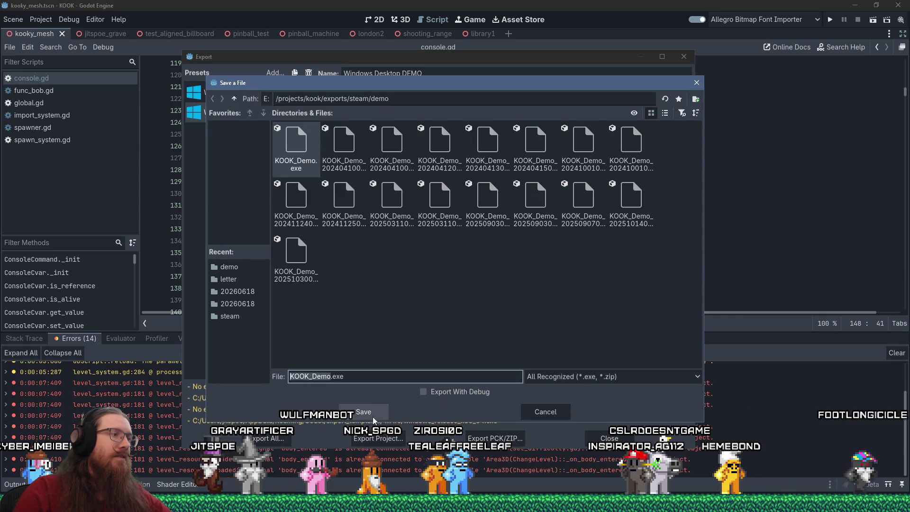
click(370, 413)
click(402, 273)
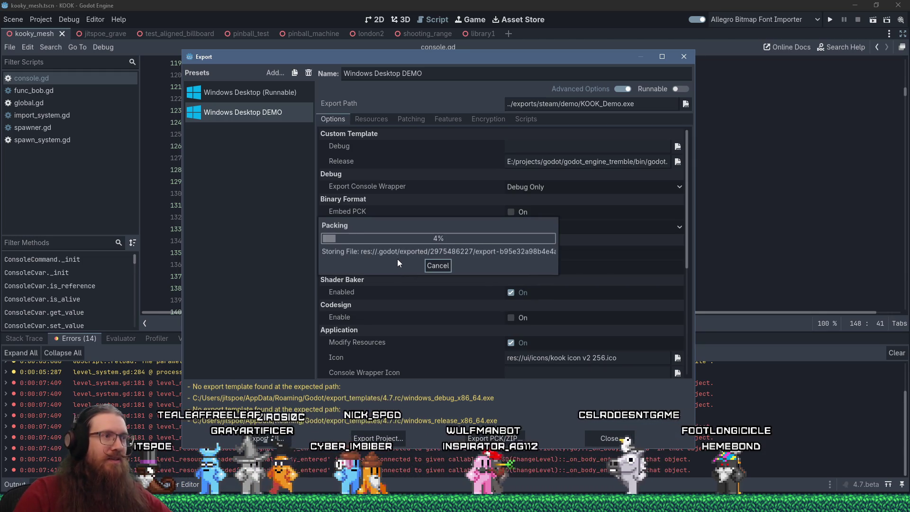
key(alt+Tab)
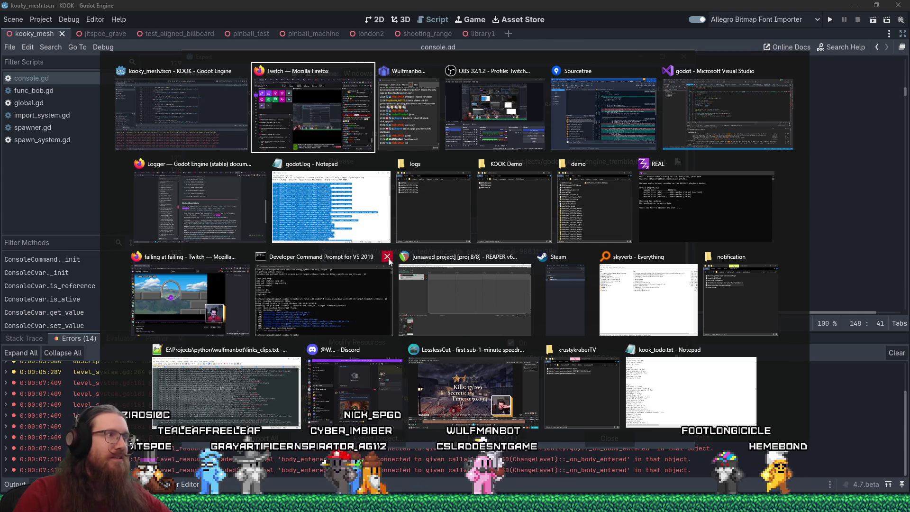
click(386, 218)
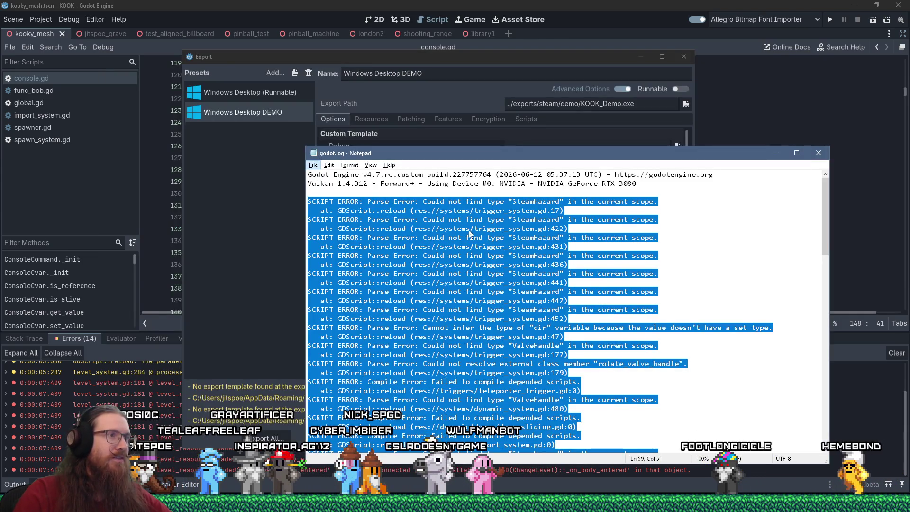
click(458, 232)
scroll(469, 227, down, 15)
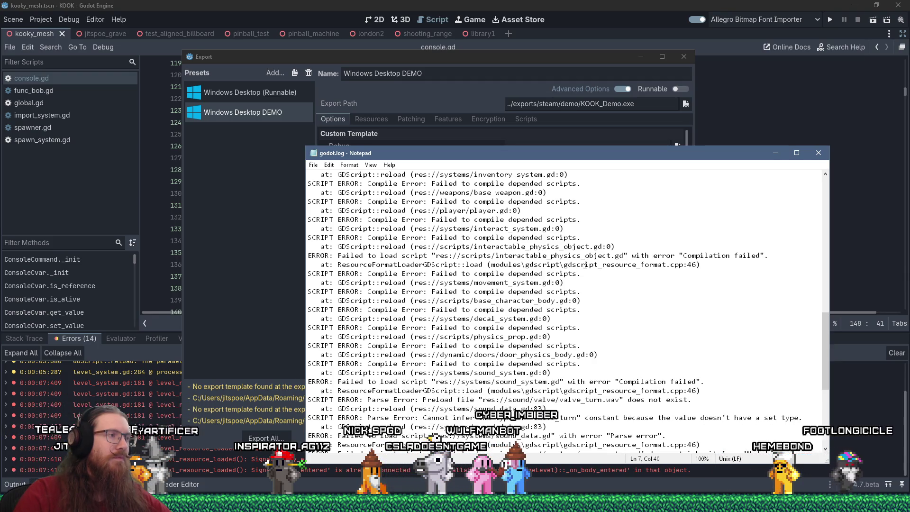
scroll(585, 265, down, 1)
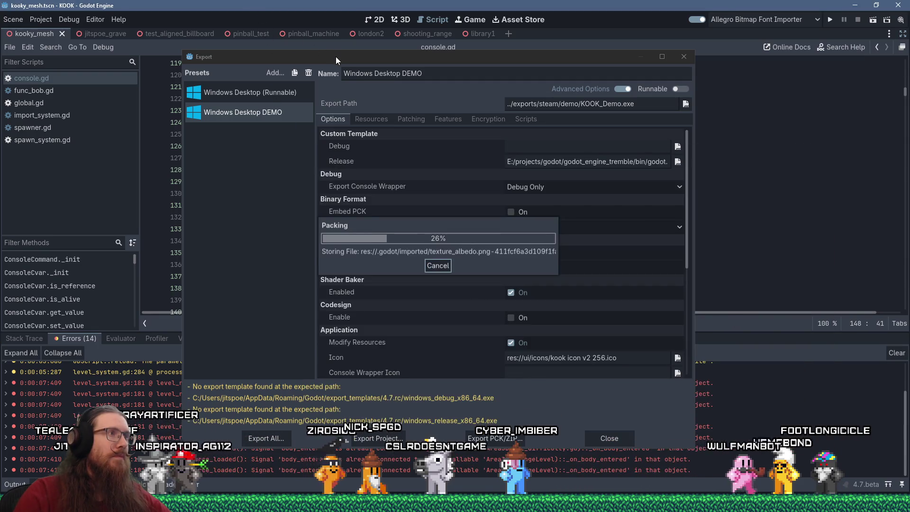
key(alt+Tab)
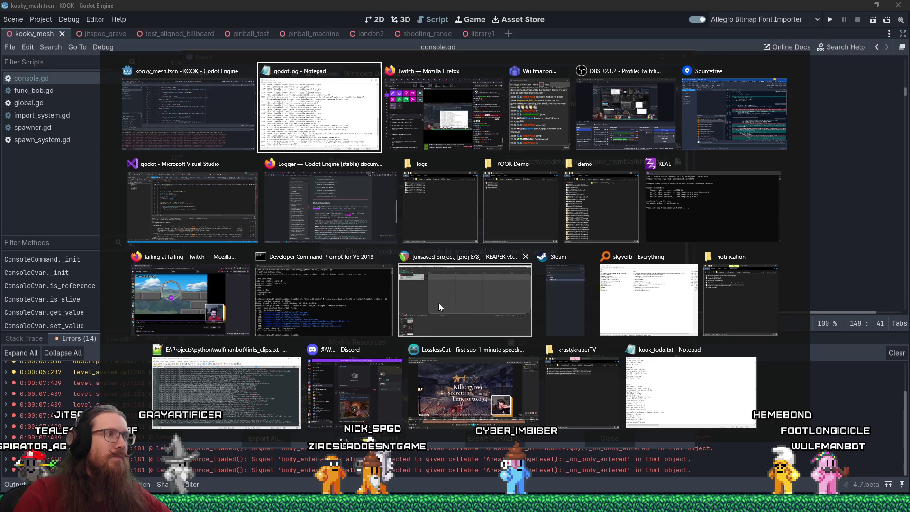
Step: Close the Logger docs tab and scroll PR #121118 to the suggested resource_importer_scene.cpp change
click(359, 231)
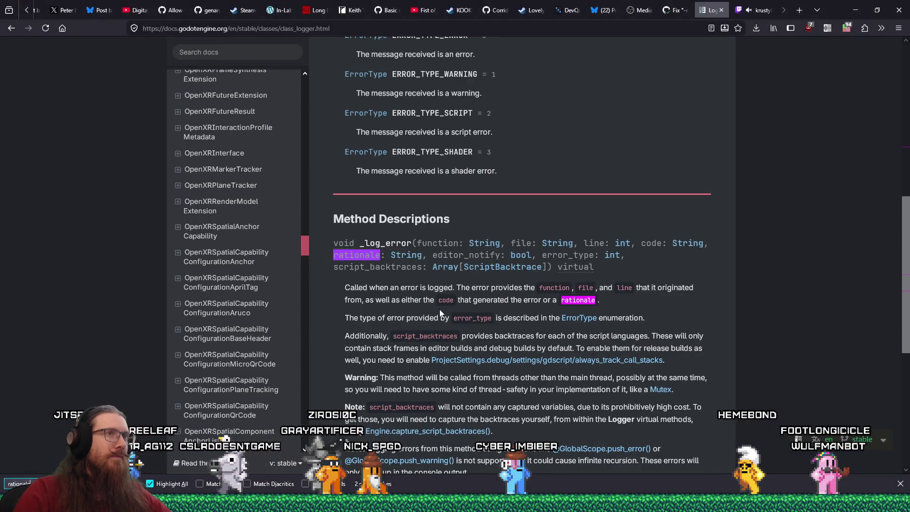
click(722, 10)
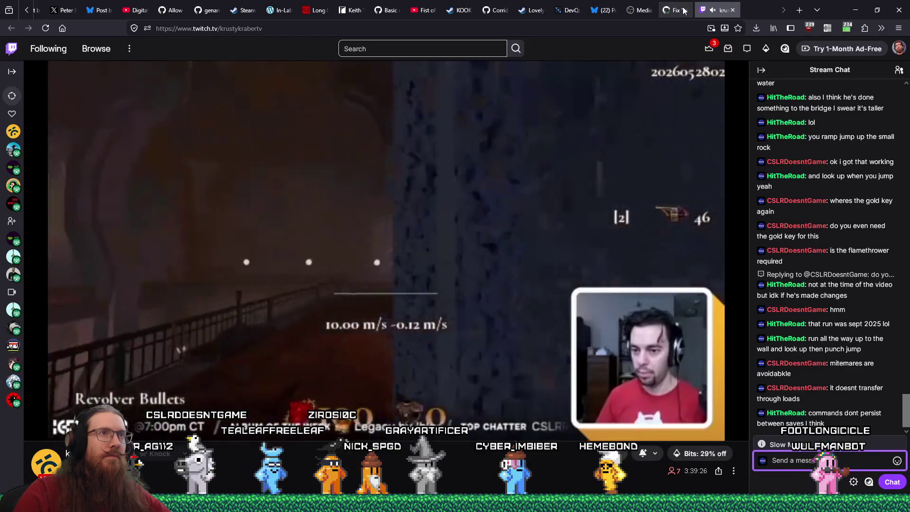
click(677, 10)
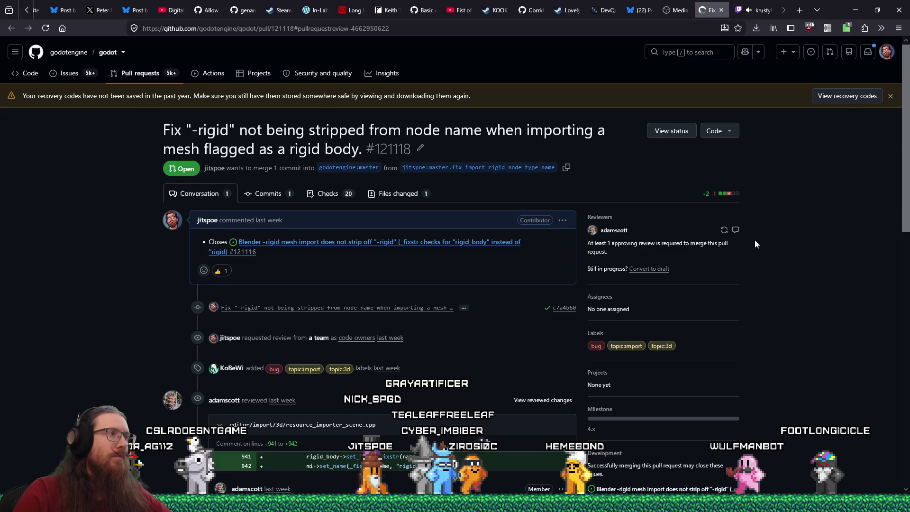
scroll(755, 241, down, 3)
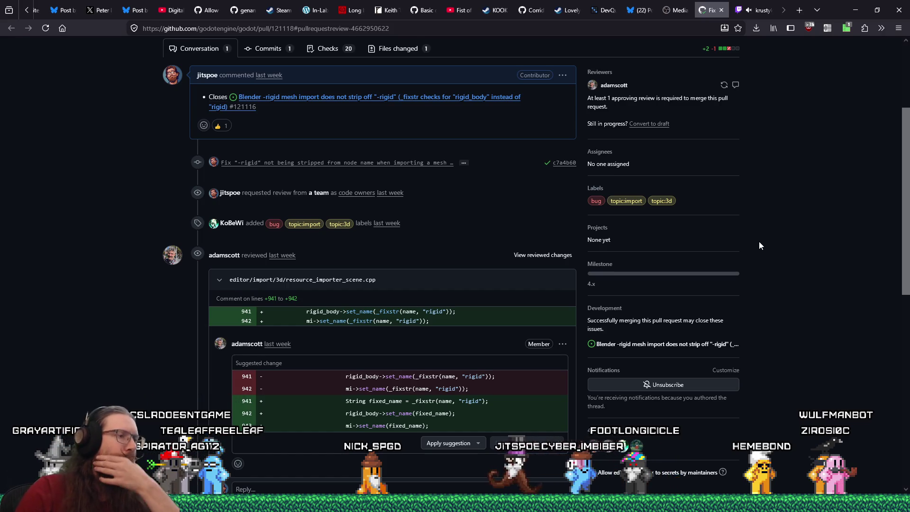
scroll(757, 243, down, 7)
scroll(758, 243, up, 5)
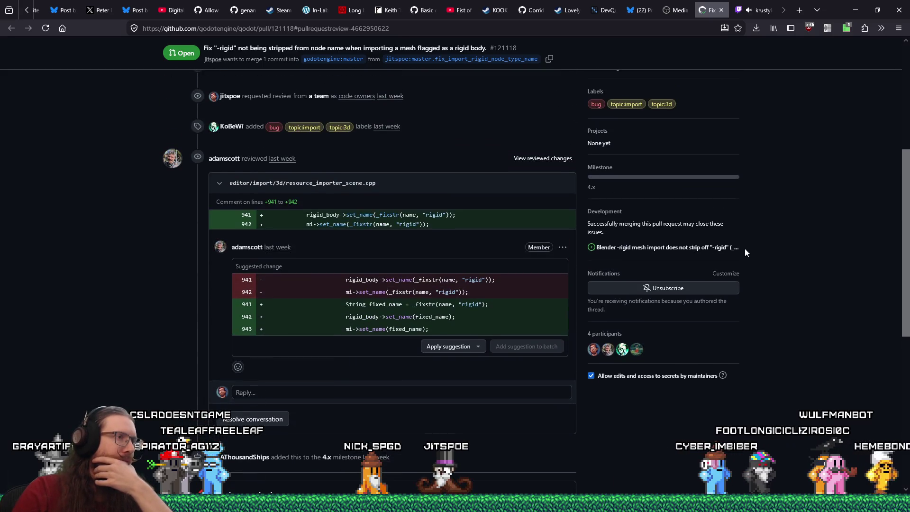
click(474, 349)
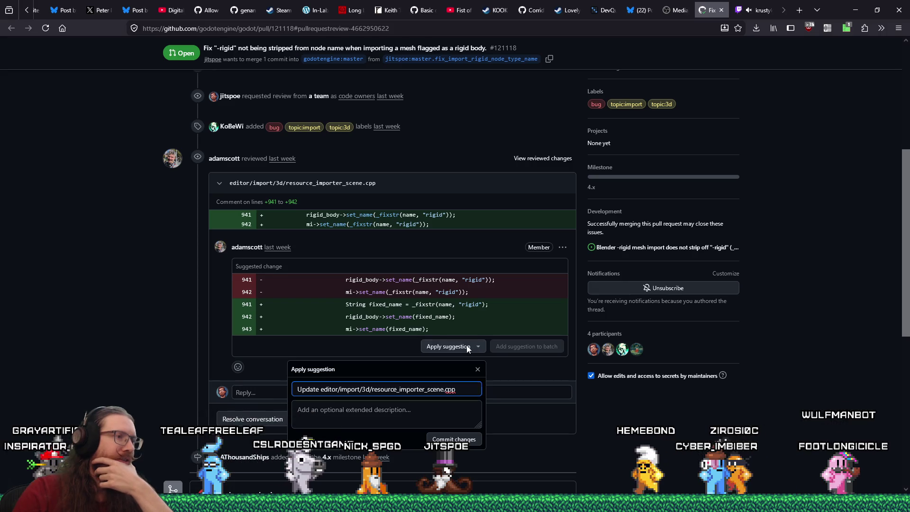
click(467, 349)
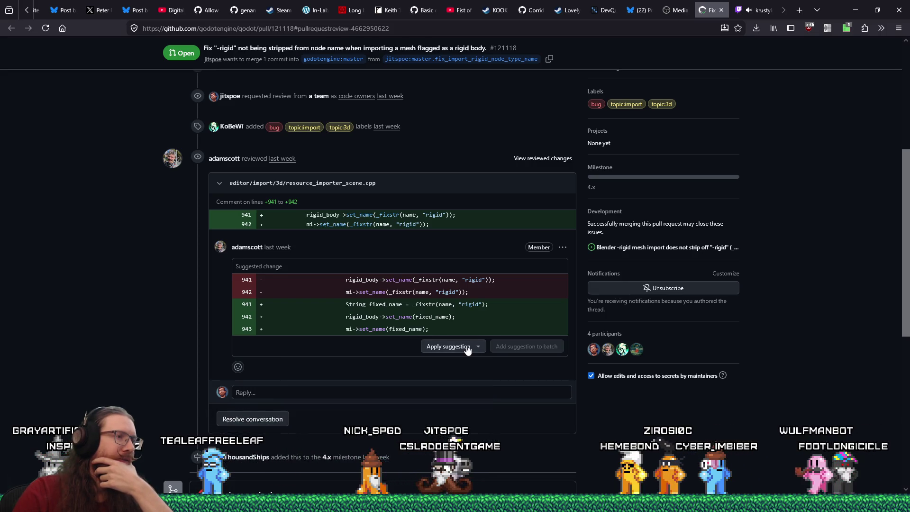
click(447, 350)
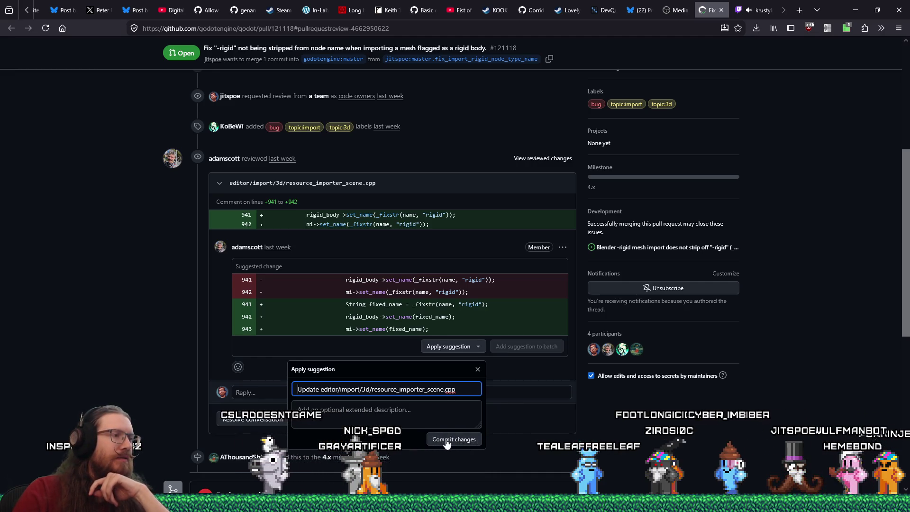
key(Escape)
scroll(143, 362, up, 5)
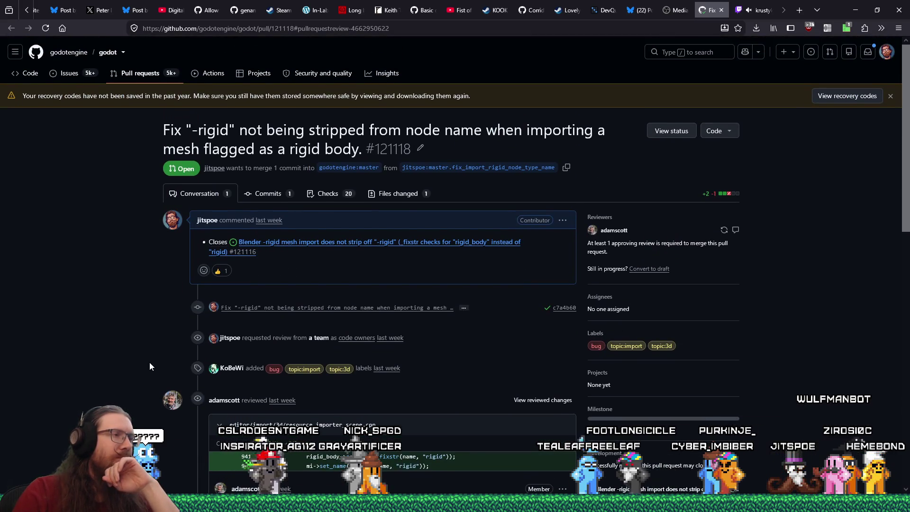
scroll(149, 362, down, 4)
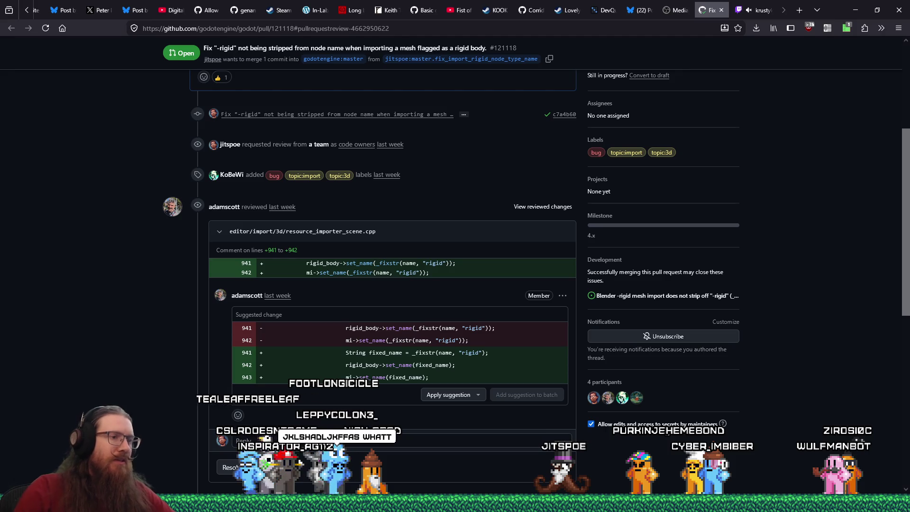
mouse_move(554, 502)
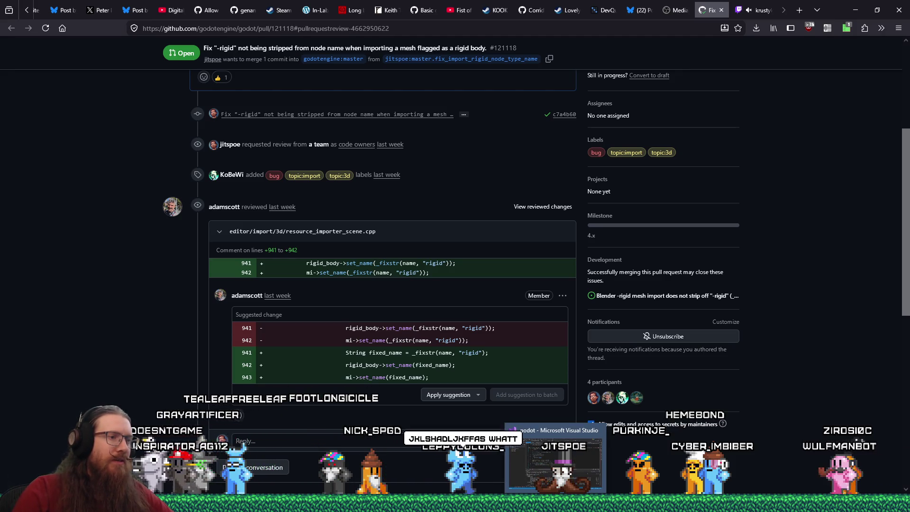
right_click(555, 502)
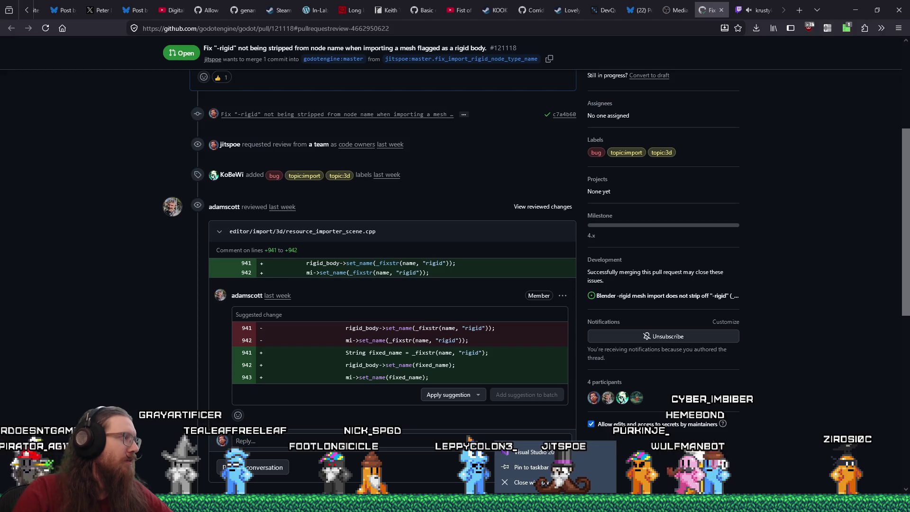
click(797, 449)
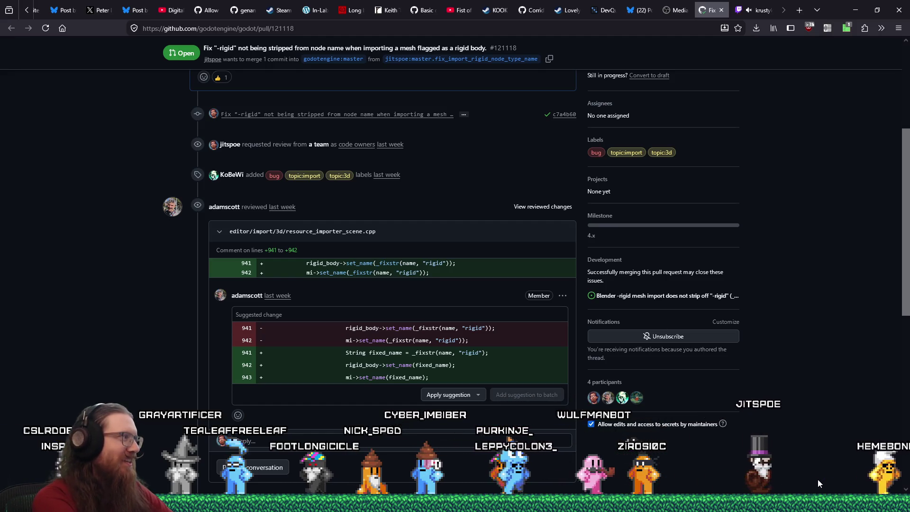
Step: Go to the godot_engine_mine folder under E:\Projects\godot\ with Win+R and open godot.sln
key(super+r)
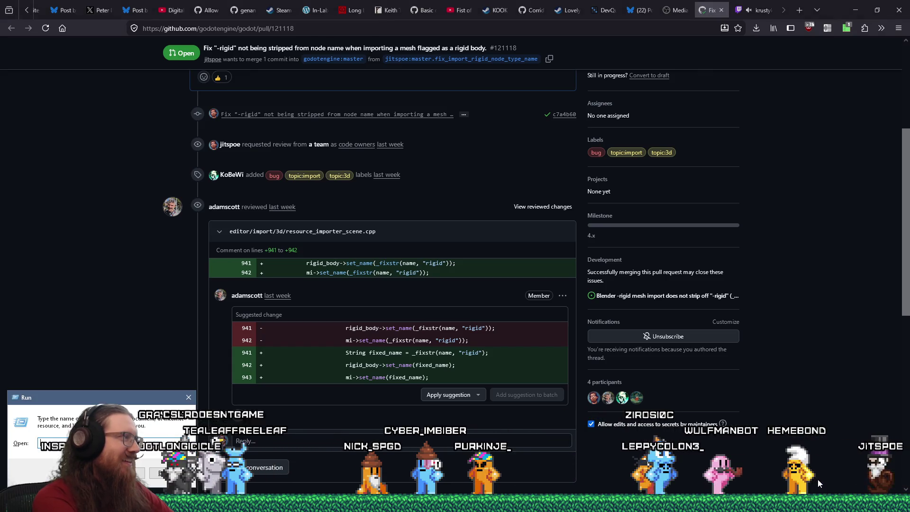
text(E:\Proj)
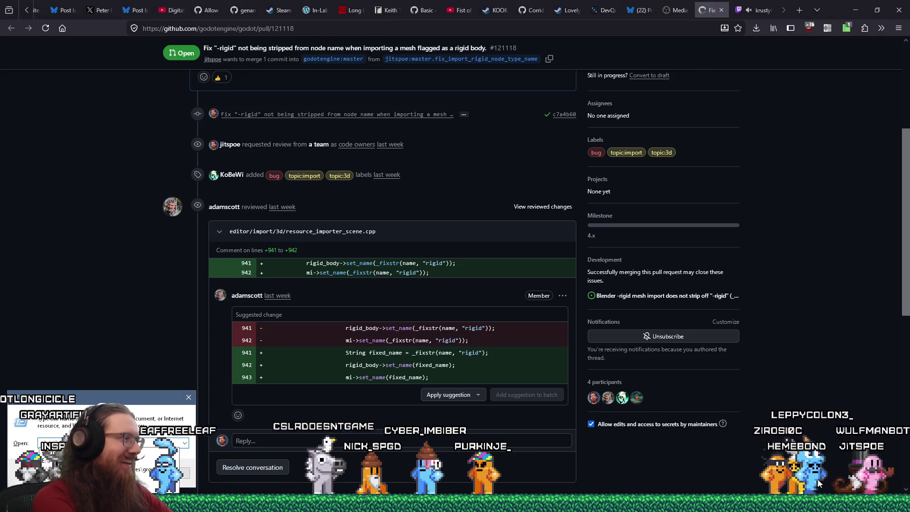
text(ects\)
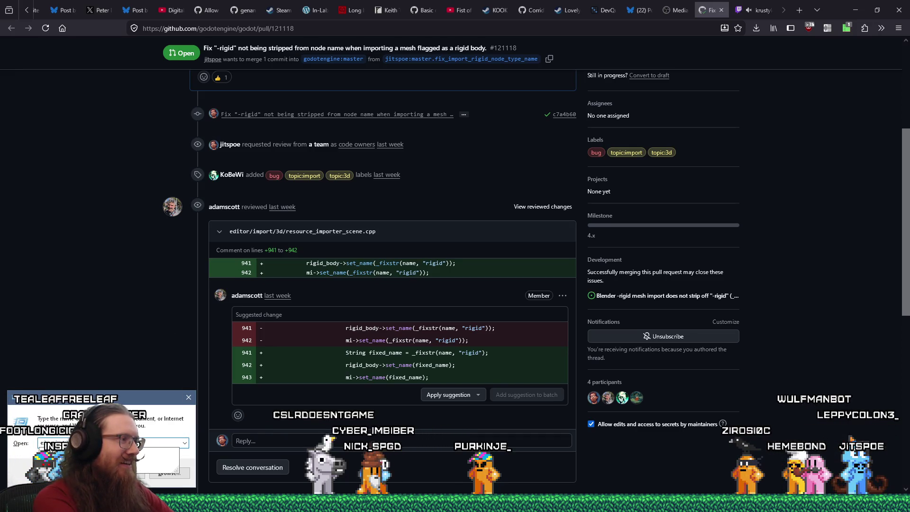
text(godot\)
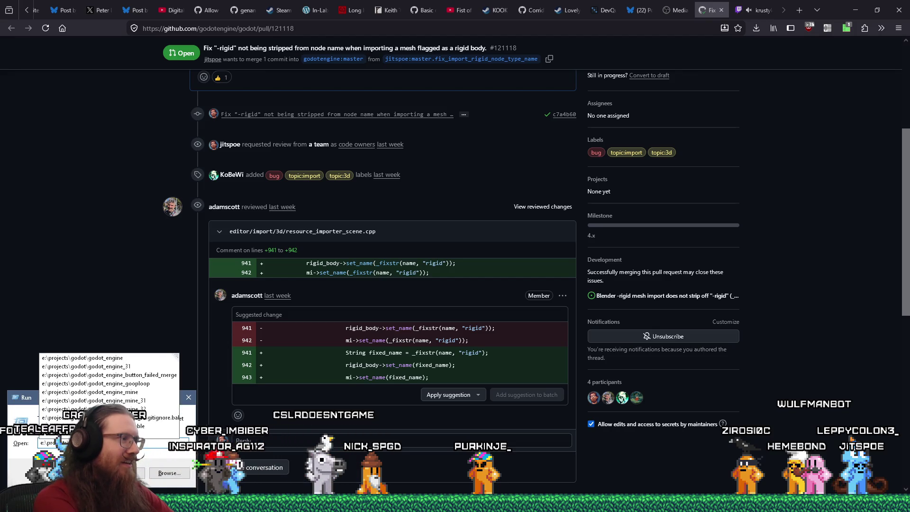
key(Return)
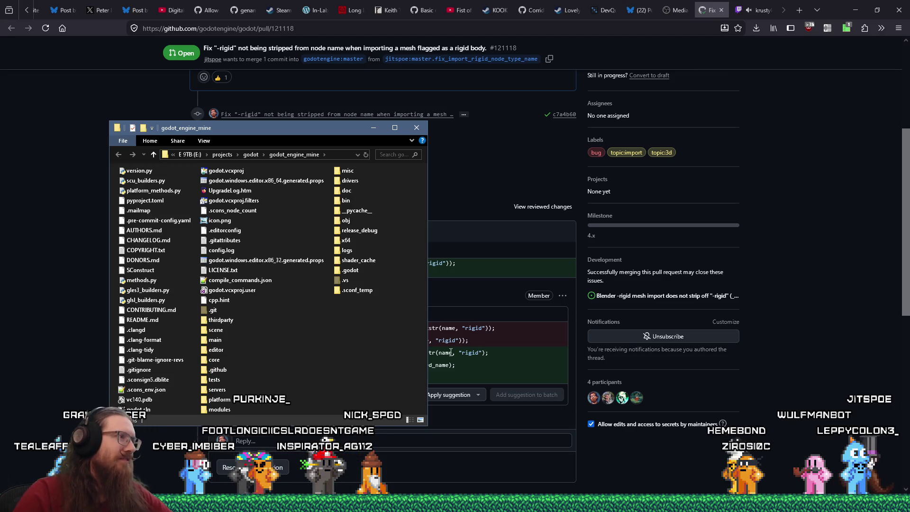
double_click(150, 408)
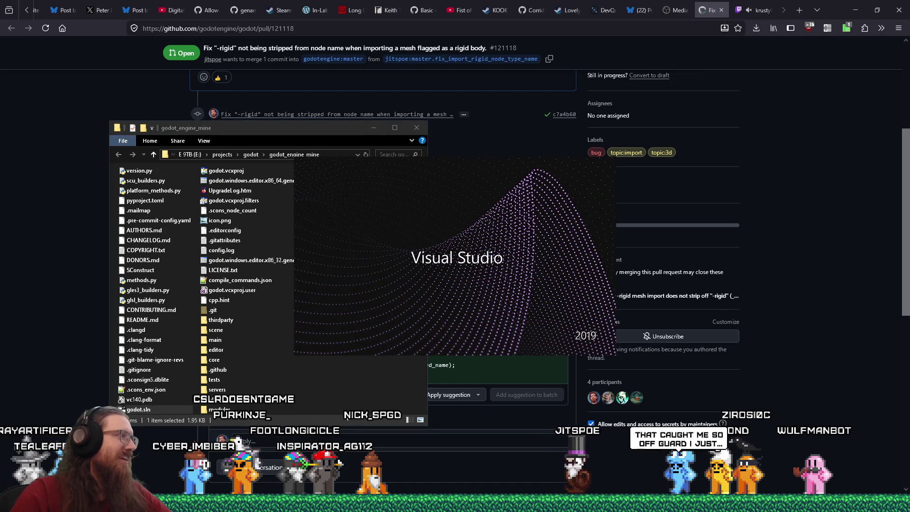
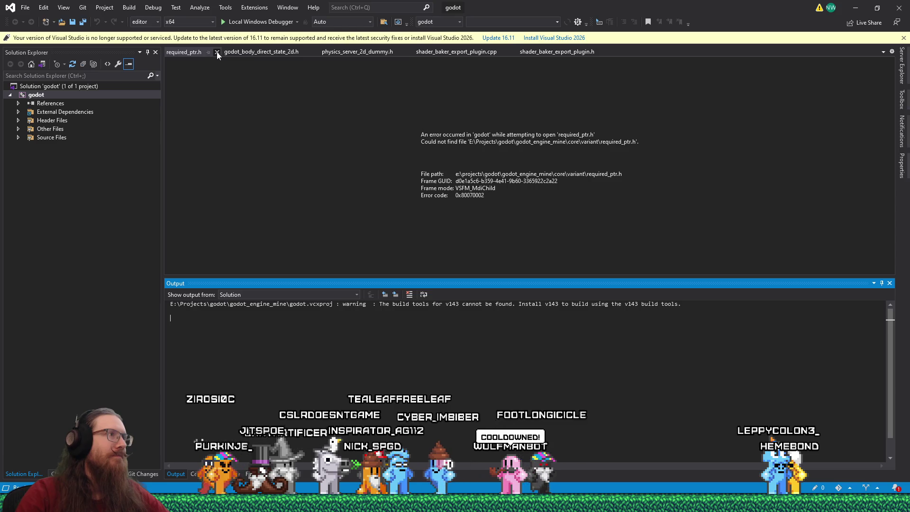
Step: Close the unopenable required_ptr.h tab and switch to the pull request in Firefox
click(217, 52)
key(super+Tab)
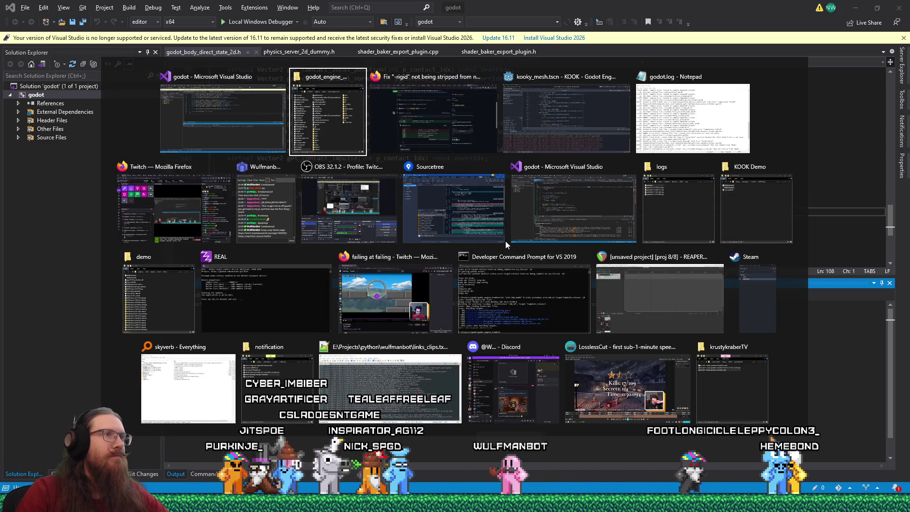
click(513, 291)
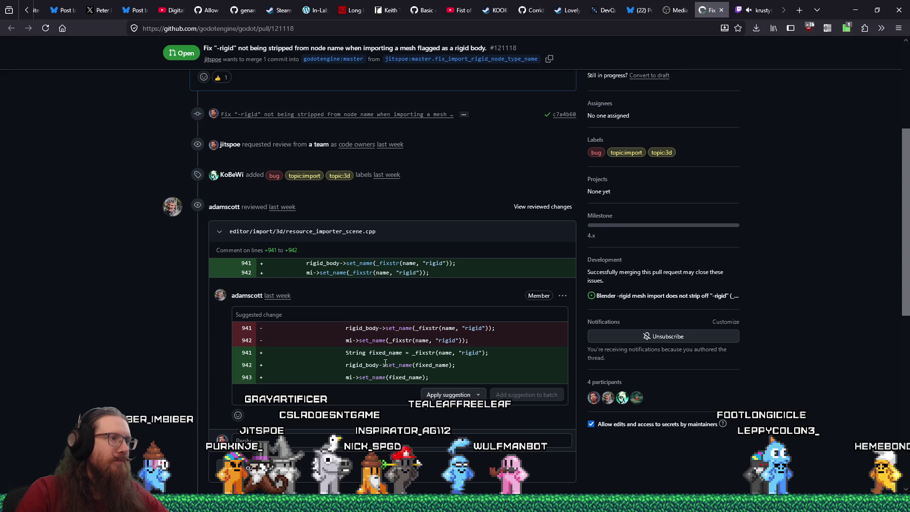
Step: Select the old rigid_body->set_name line 941 in the suggested change, then return to Visual Studio
drag(345, 330, 497, 331)
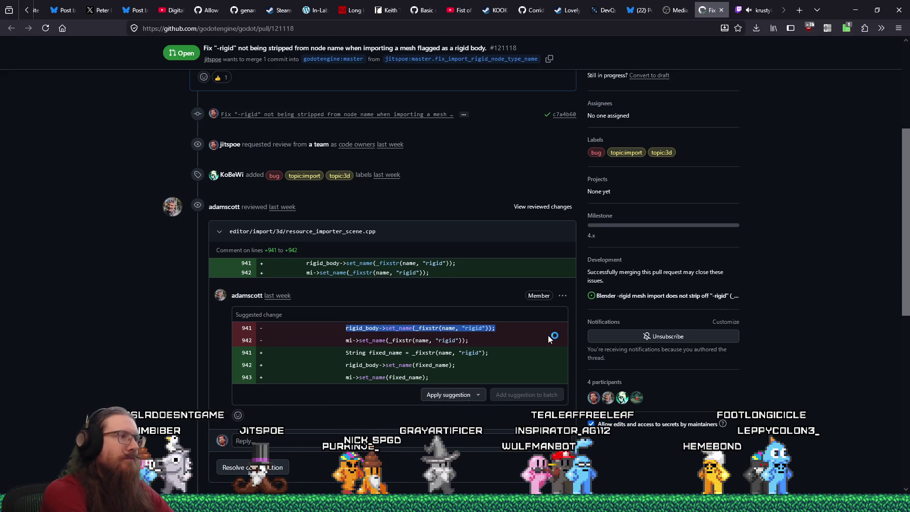
key(super+Tab)
key(Return)
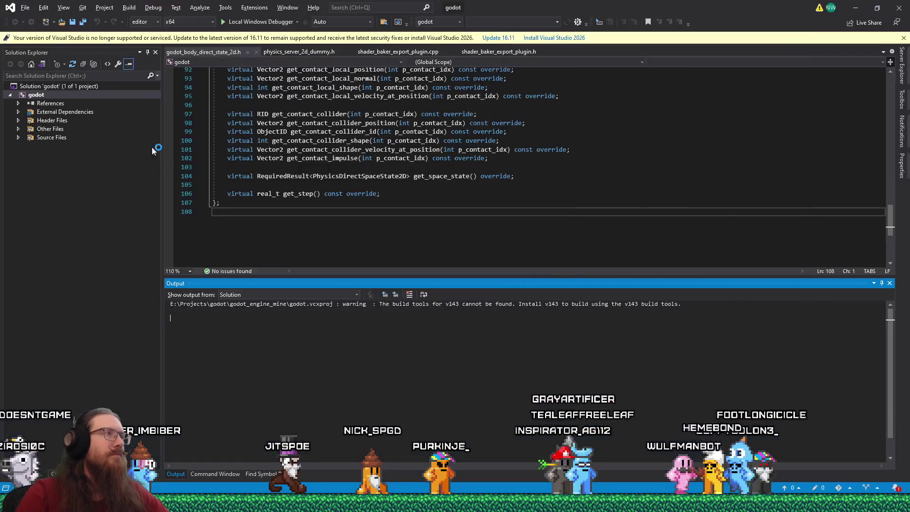
Step: Dismiss the unsupported-version notice and close the godot_body_direct_state_2d.h and physics_server_2d_dummy.h tabs
click(904, 37)
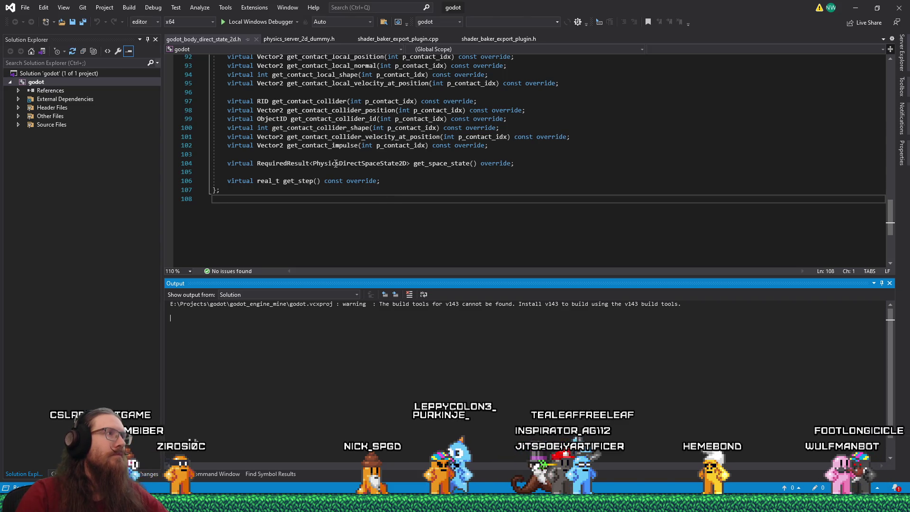
click(257, 40)
click(253, 39)
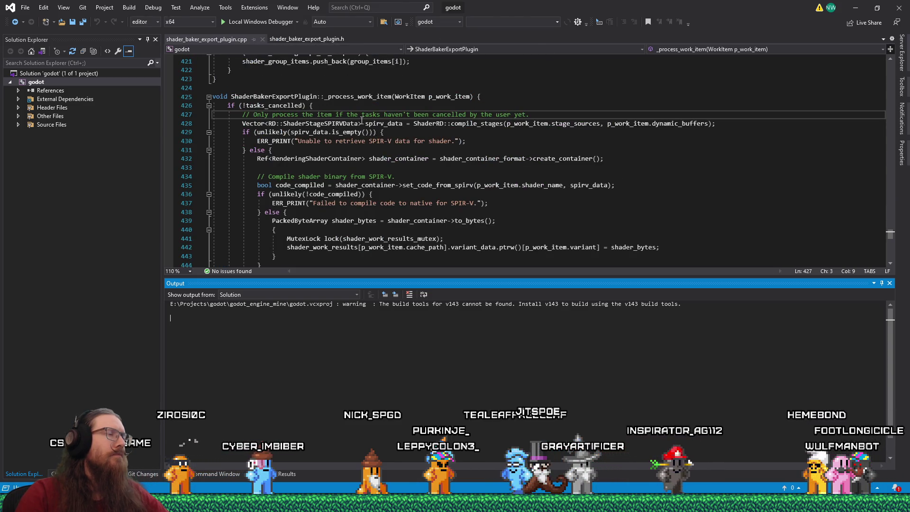
scroll(401, 178, down, 4)
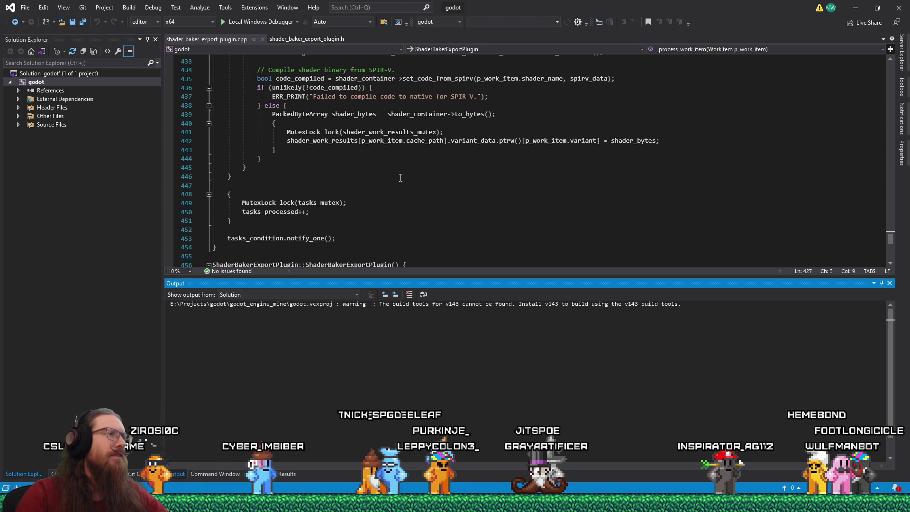
scroll(400, 178, up, 7)
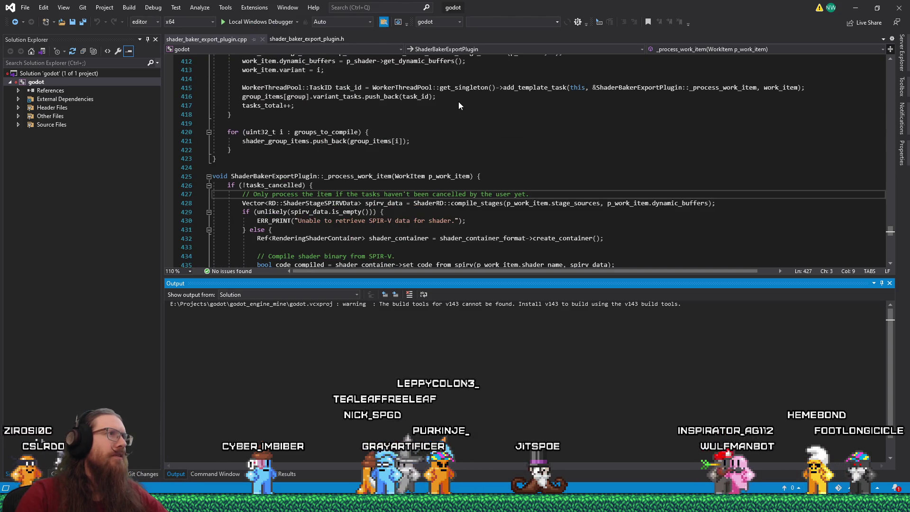
Step: Search the entire solution for the pasted rigid_body set_name line
key(ctrl+shift+f)
text(rigid_body->set_name(_fixstr(name, "rigid"));)
key(Return)
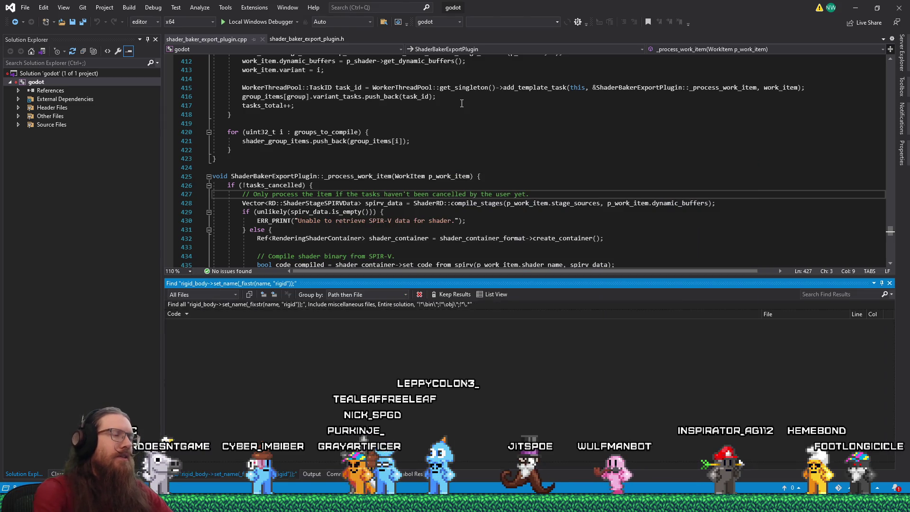
Step: Switch through the browser to the Godot editor
key(super+Tab)
key(Return)
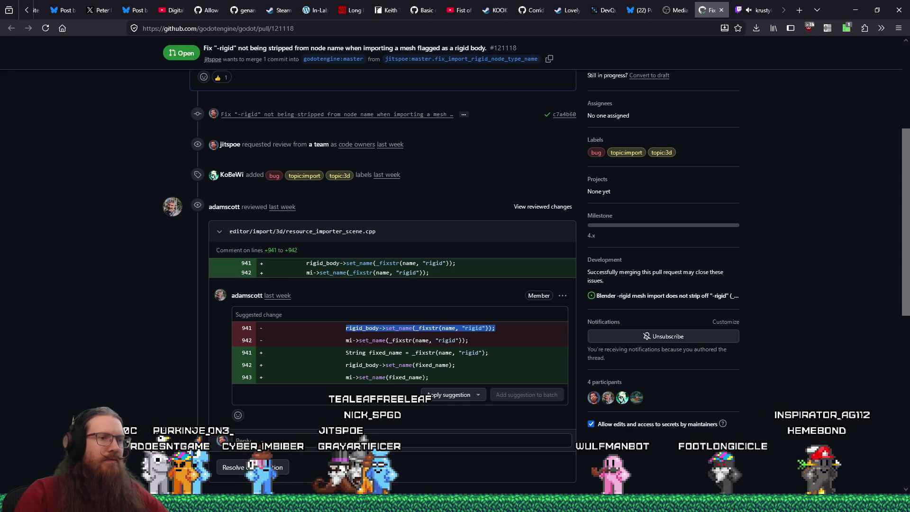
mouse_move(759, 509)
click(759, 474)
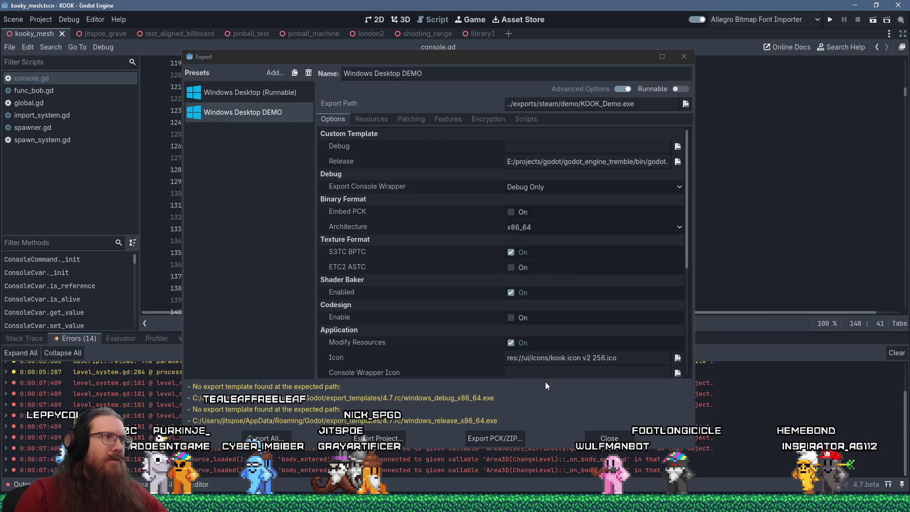
Step: Close the export settings window, open the Steam KOOK Demo folder, and close the stray testing and misc windows
click(613, 431)
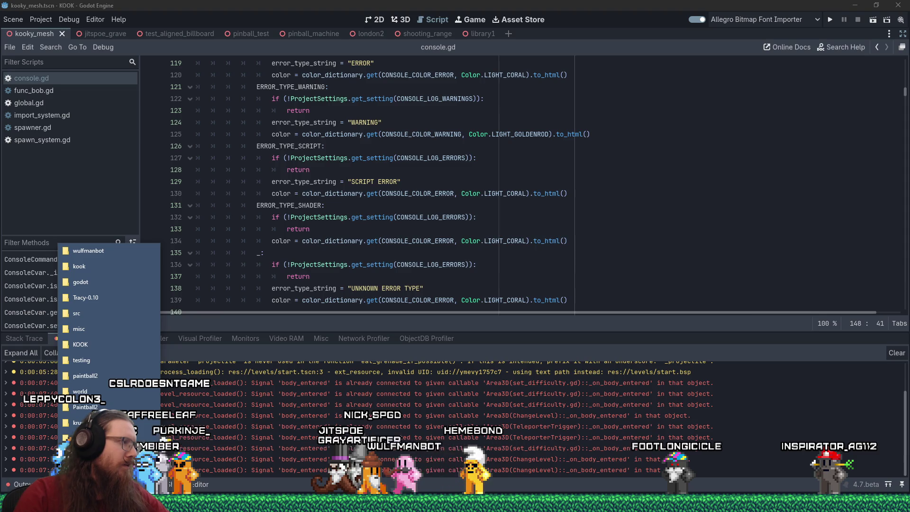
click(80, 344)
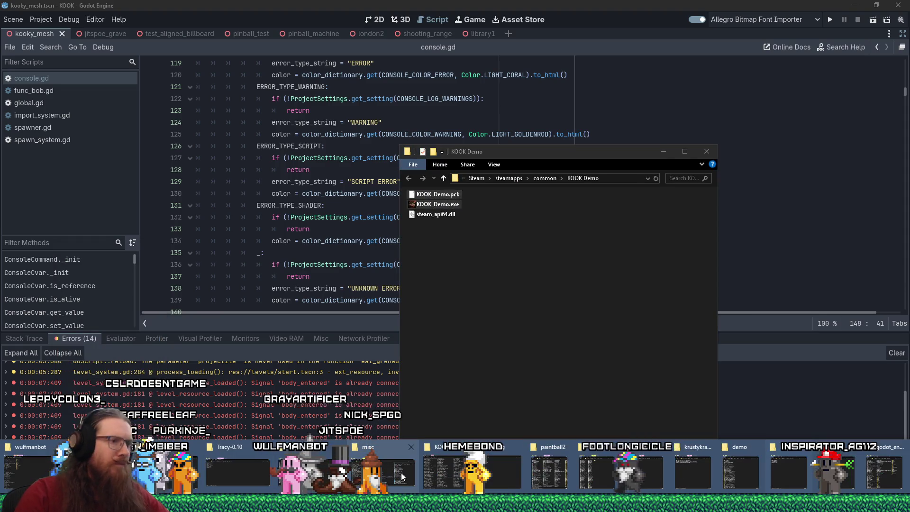
click(502, 455)
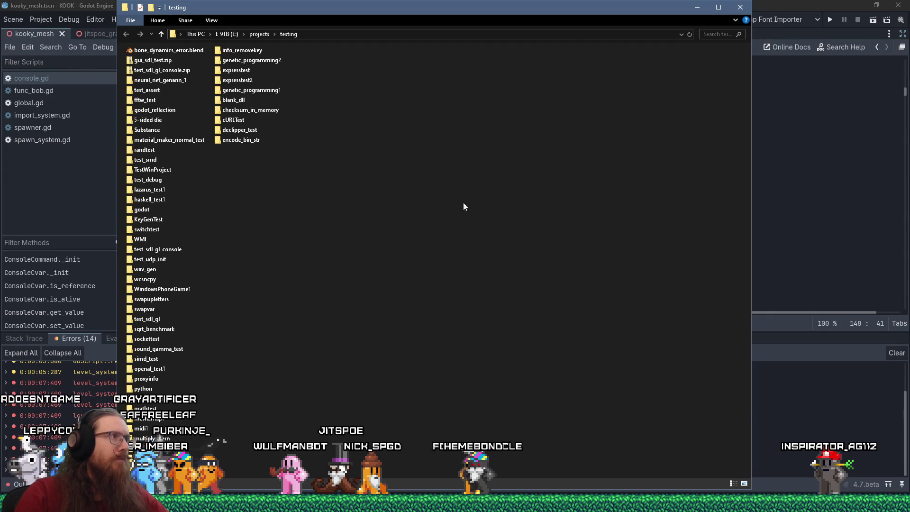
click(735, 12)
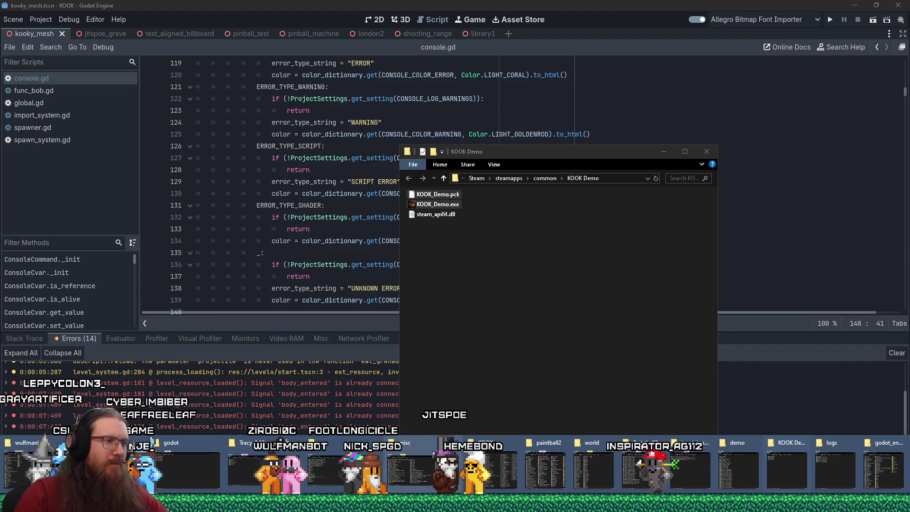
click(433, 451)
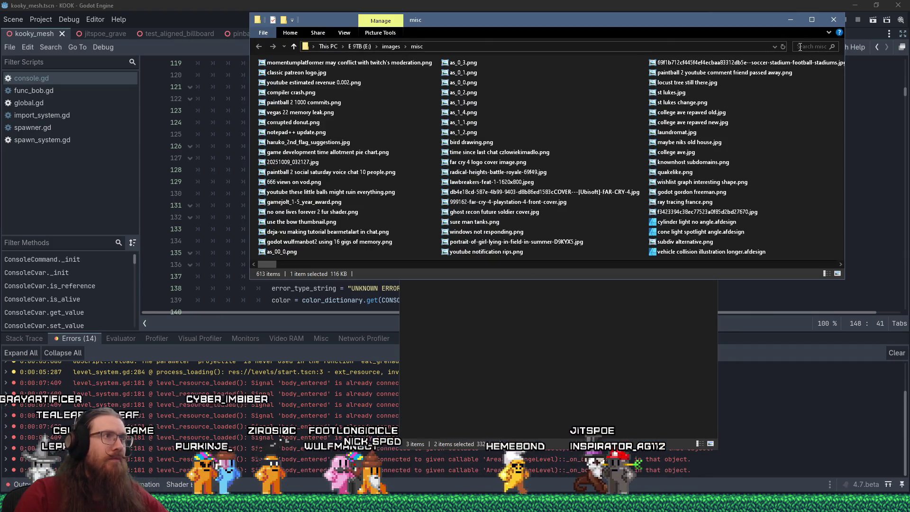
click(834, 19)
Step: Close the leftover src and paintball2 folder windows and bring up the exported demo folder
click(455, 504)
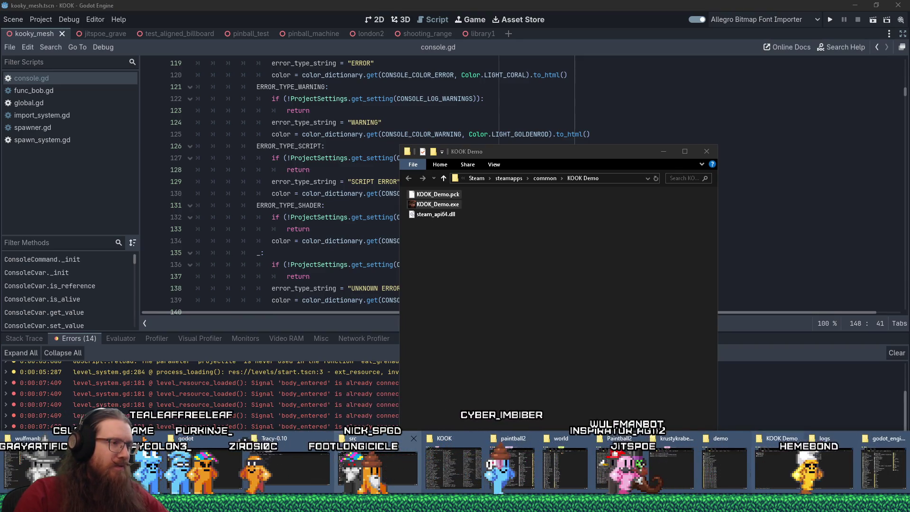
click(379, 464)
drag(863, 172, 632, 172)
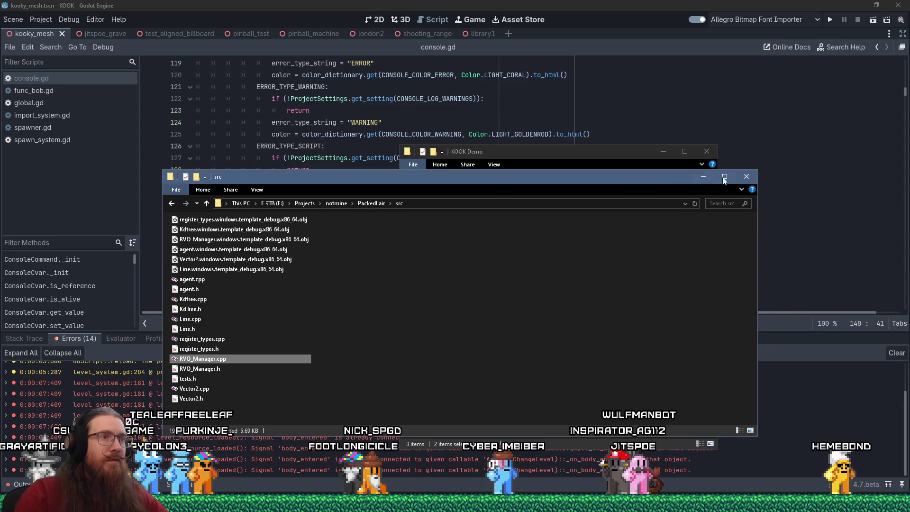
key(alt+F4)
click(455, 503)
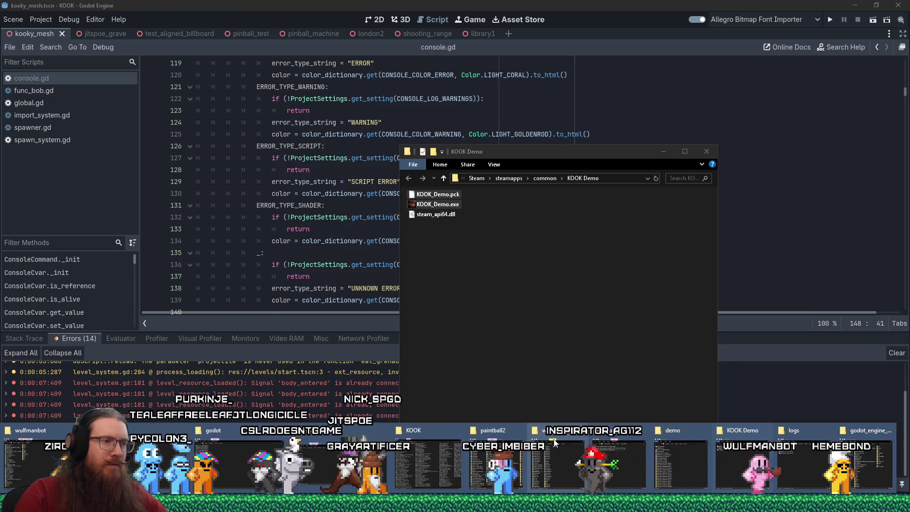
click(519, 431)
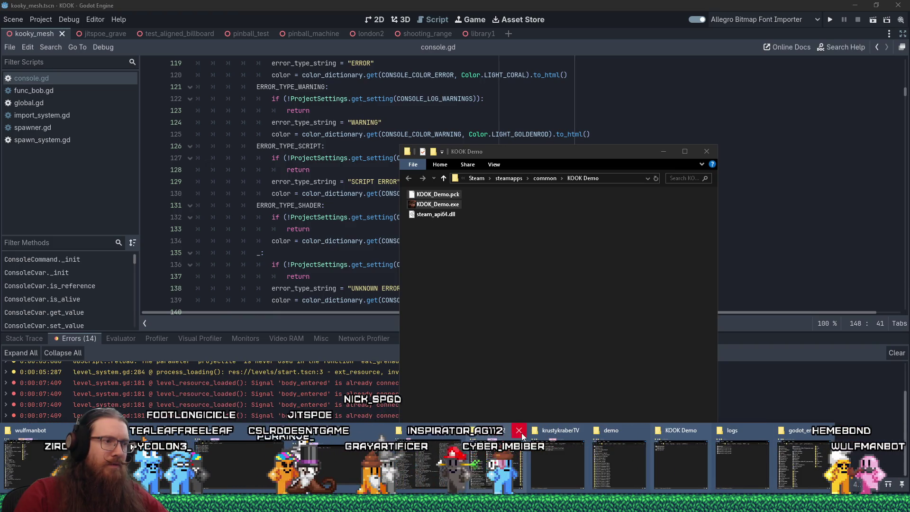
click(521, 433)
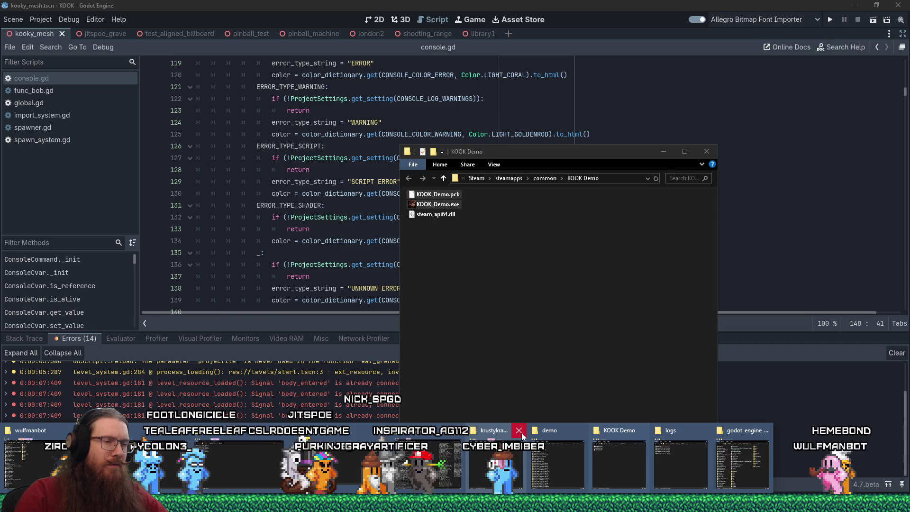
click(559, 459)
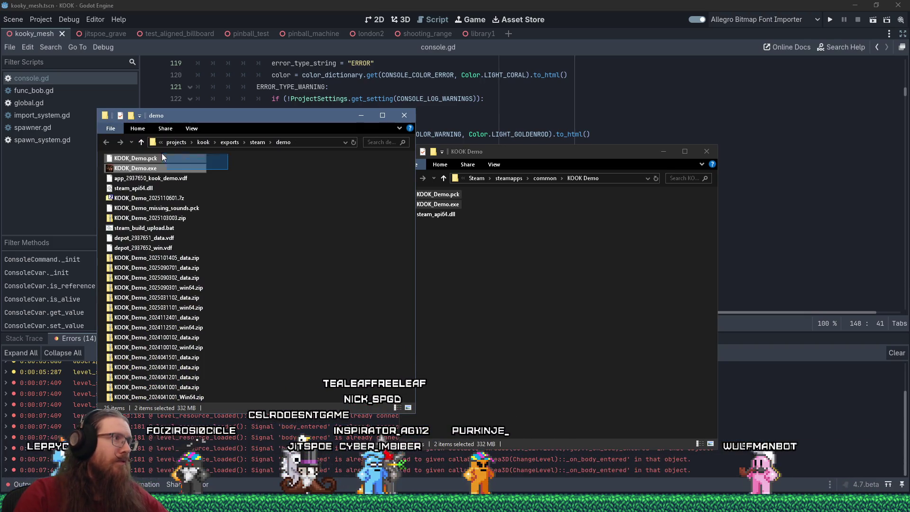
Step: Copy the new KOOK_Demo.pck and KOOK_Demo.exe into KOOK Demo, replacing the old ones, and launch it via Steam
drag(153, 159, 527, 276)
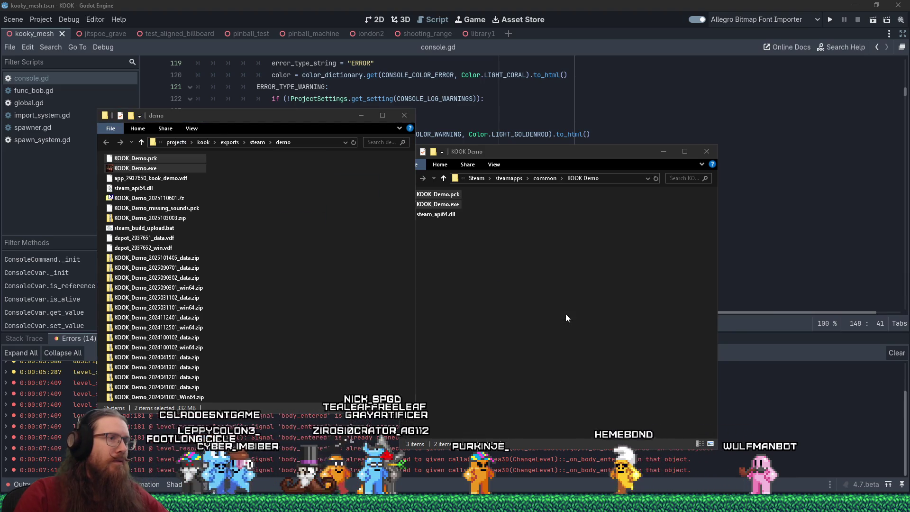
click(565, 314)
click(417, 174)
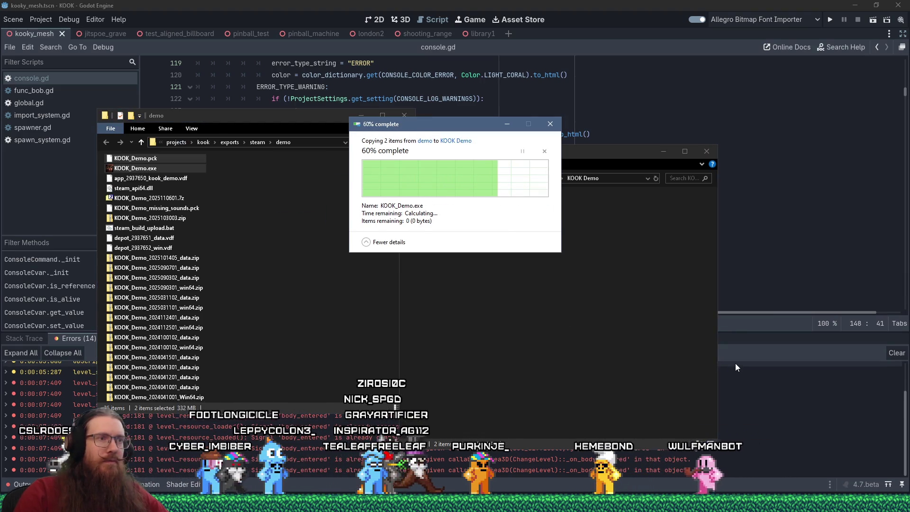
right_click(811, 503)
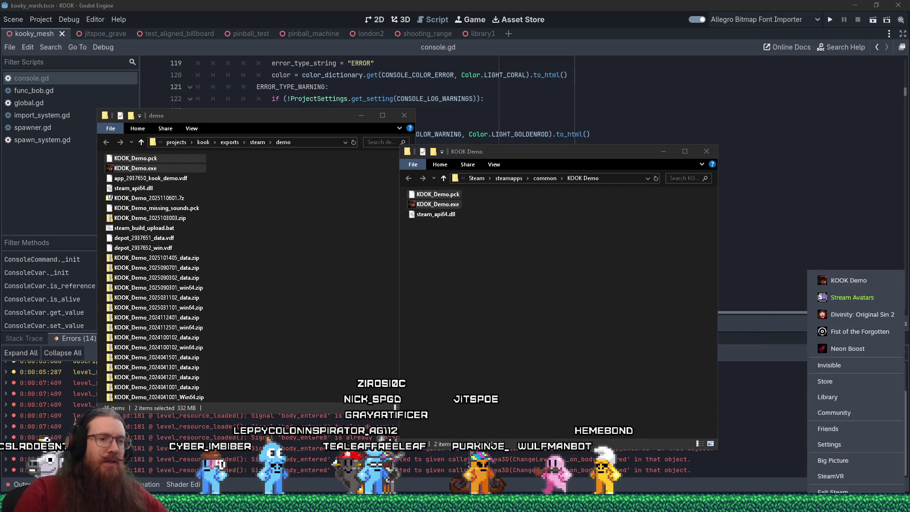
click(849, 281)
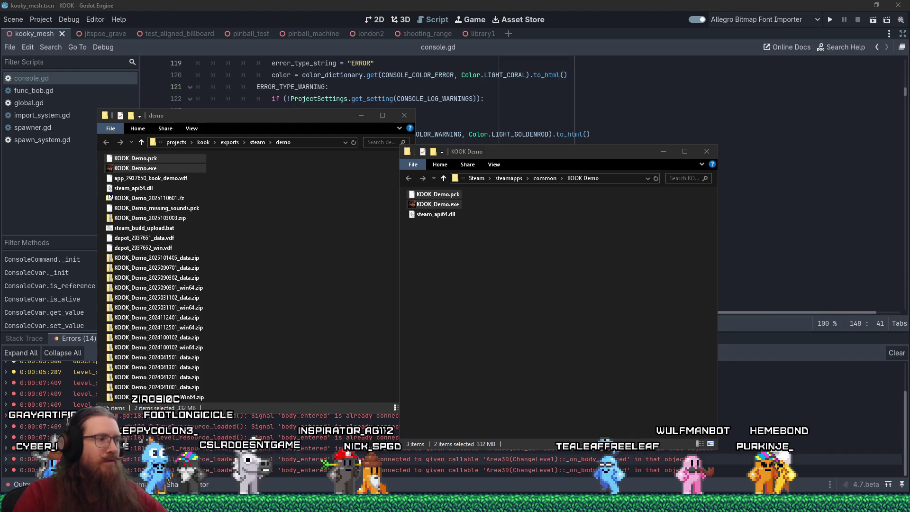
mouse_move(491, 504)
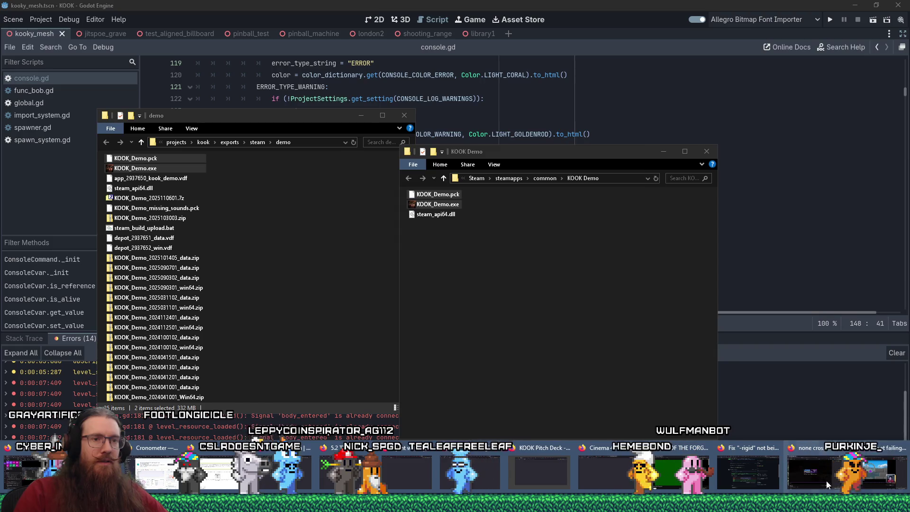
click(740, 474)
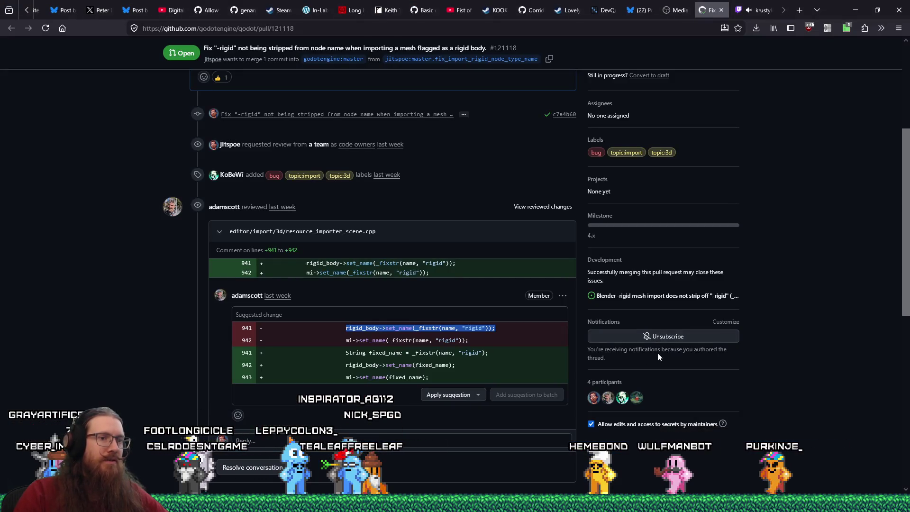
Step: Return to the godot solution in Visual Studio and open the Command Window
mouse_move(505, 505)
click(505, 484)
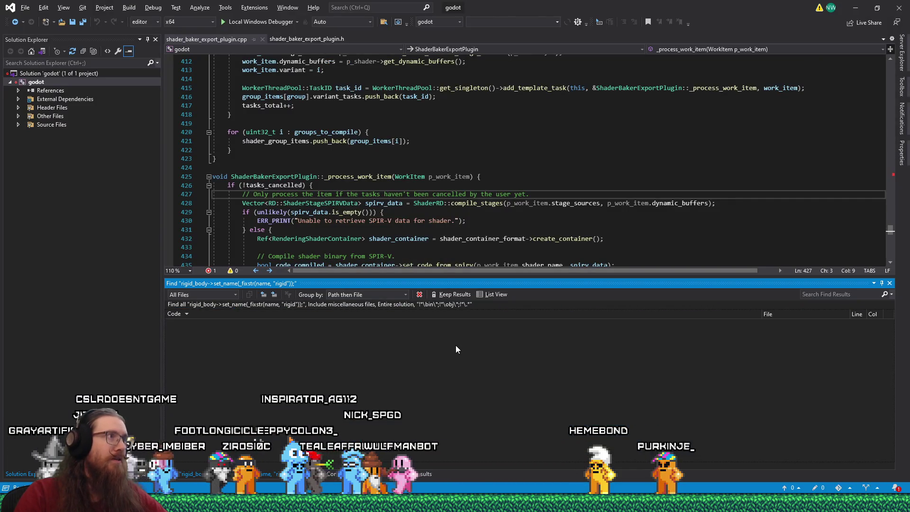
key(alt+Tab)
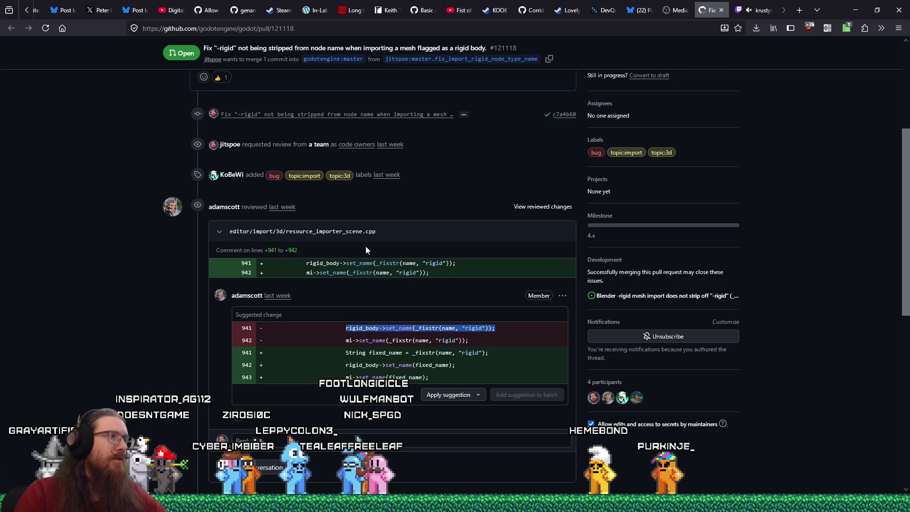
key(alt+Tab)
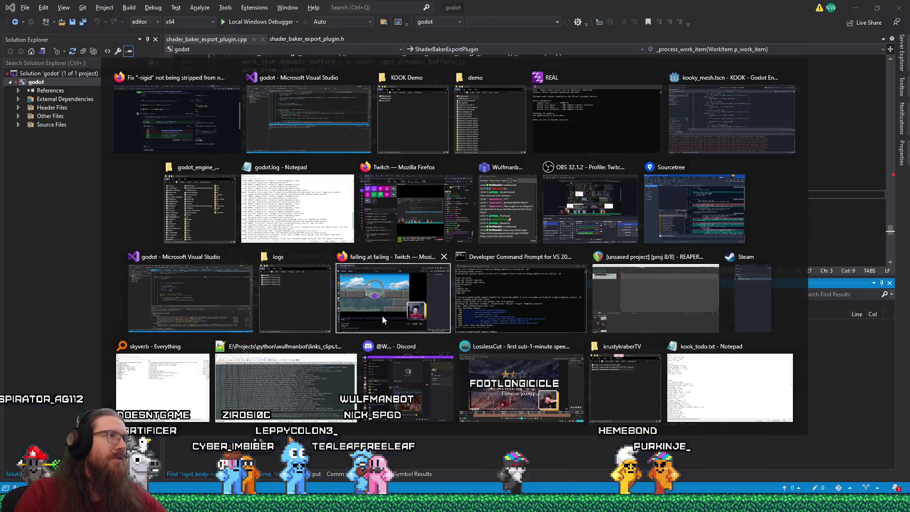
key(ctrl+alt+a)
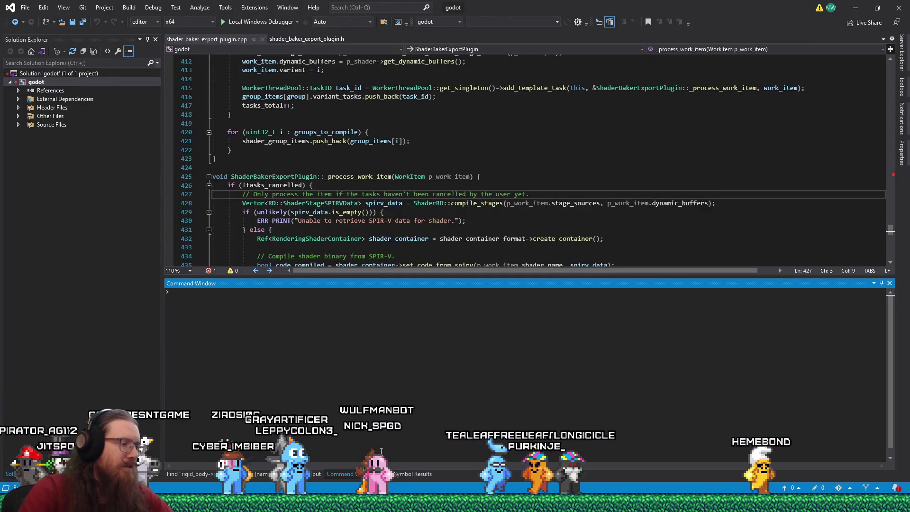
Step: Open resource_importer_scene.cpp and find the rigid_body set_name line 941
text(open resour)
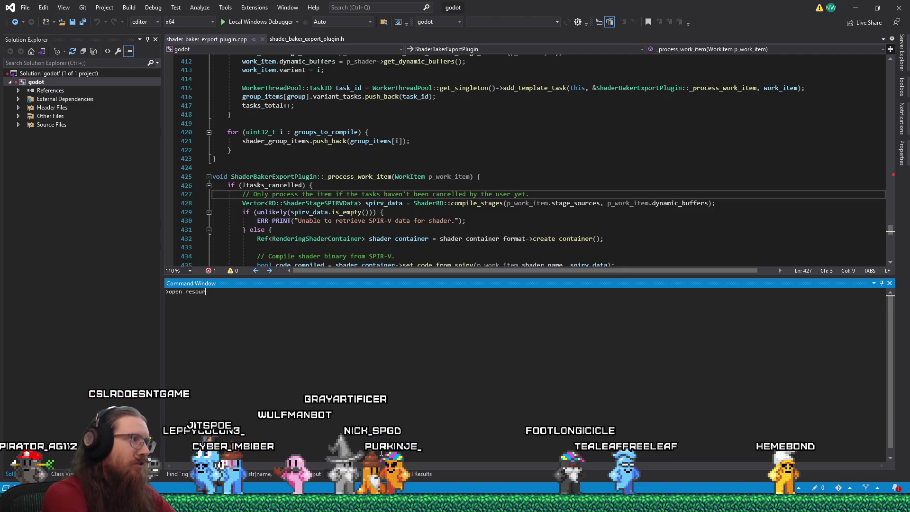
text(ce_importer_scene.cpp)
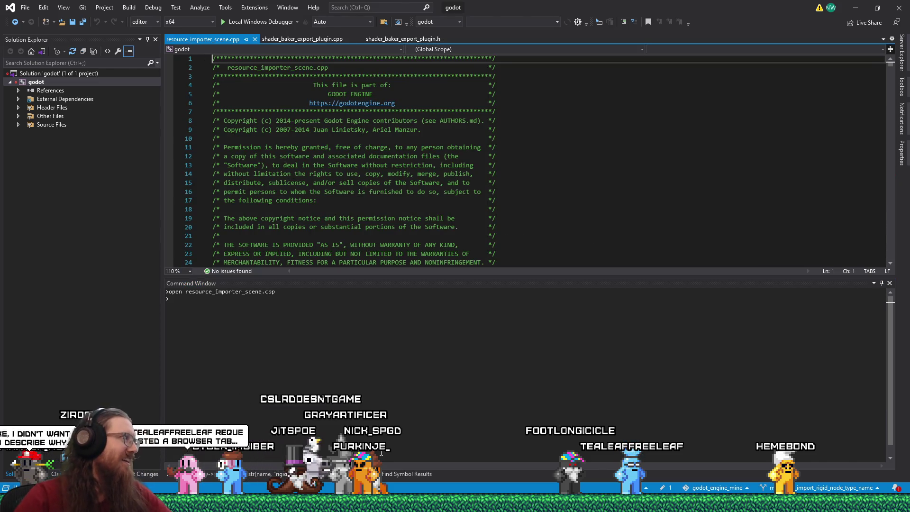
click(457, 192)
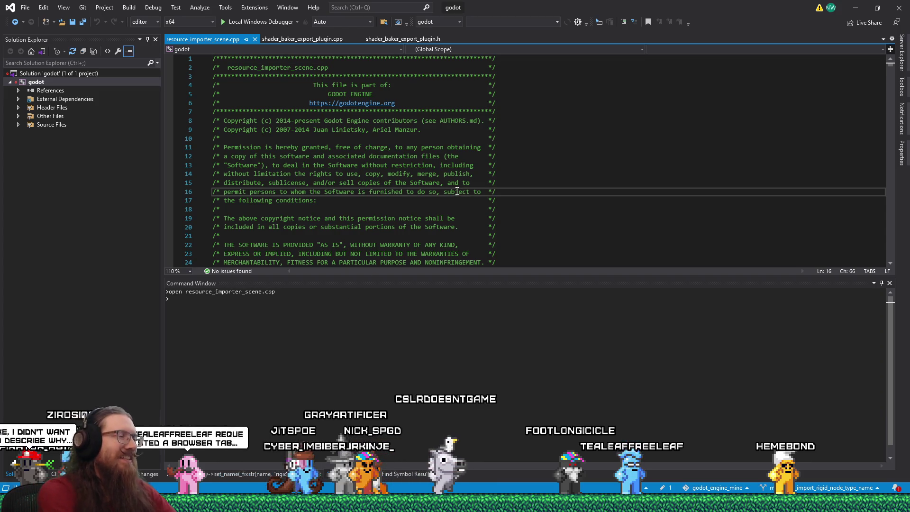
key(ctrl+f)
key(Return)
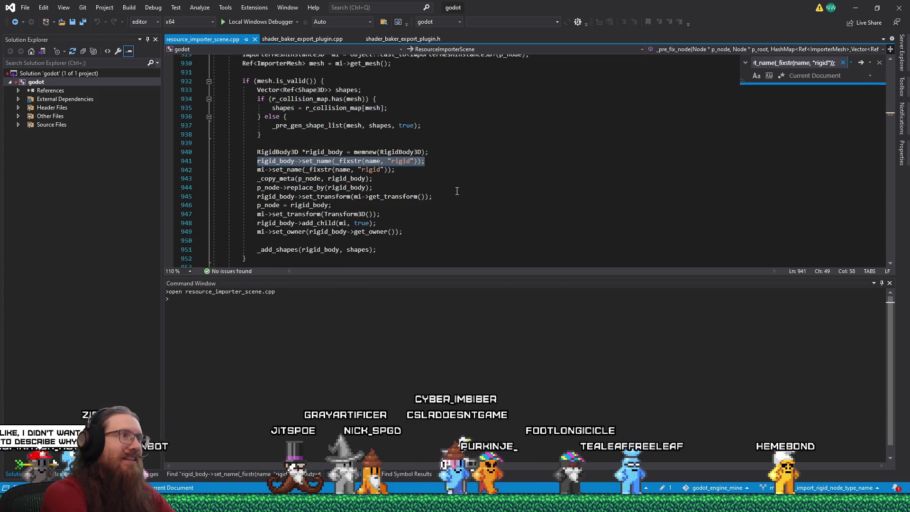
click(457, 191)
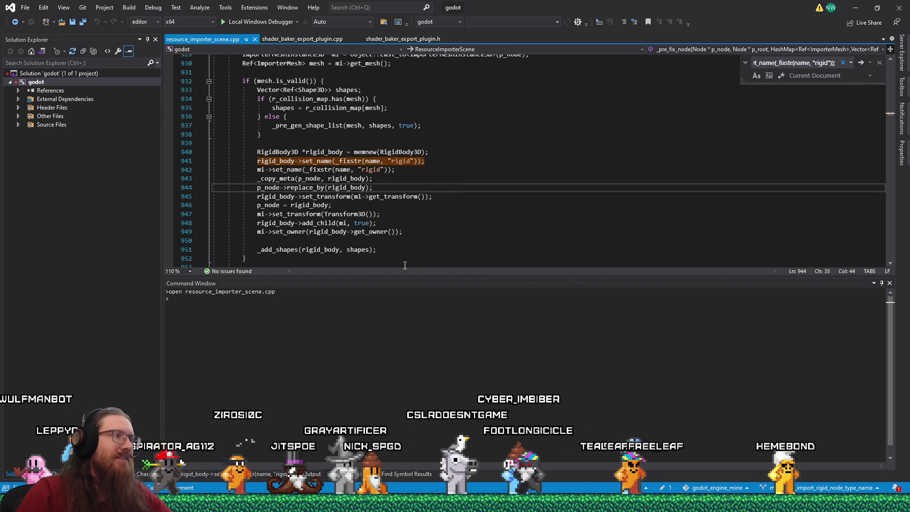
click(440, 162)
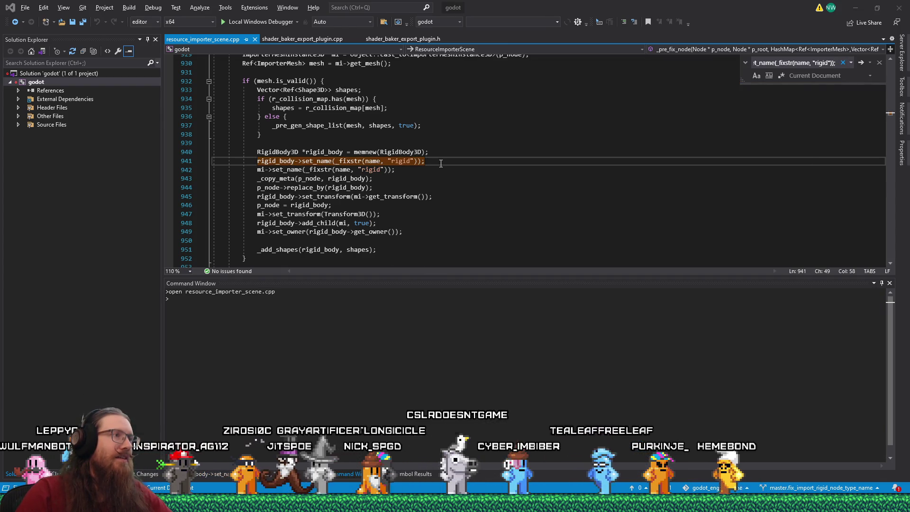
Step: Insert the reviewer's String fixed_name declaration on a new line after line 940
key(alt+Tab)
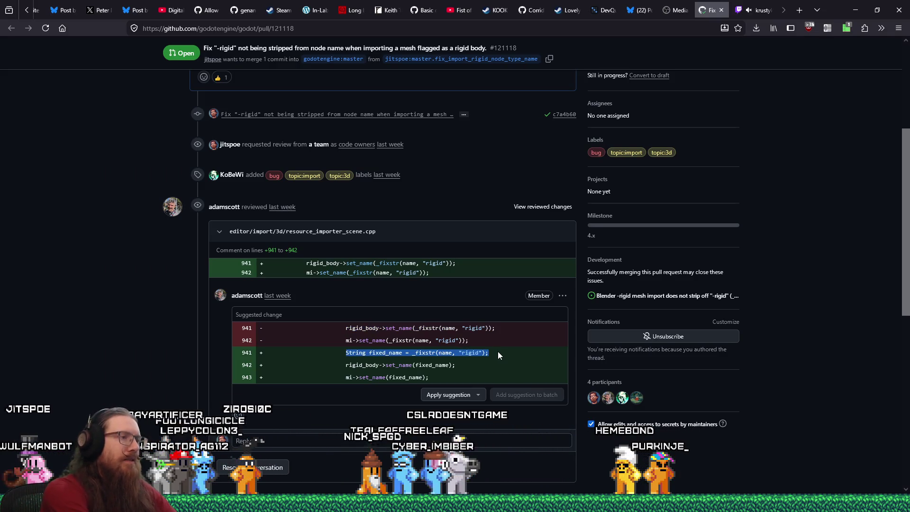
key(alt+Tab)
click(500, 161)
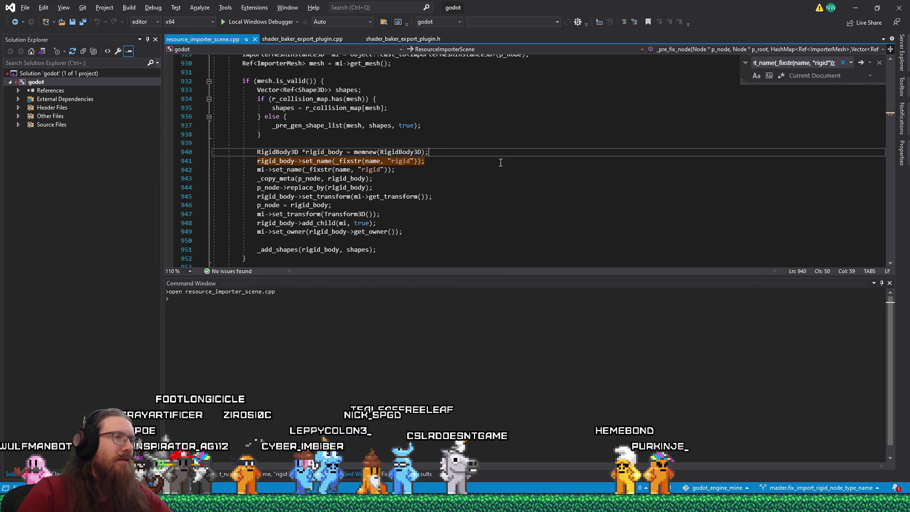
key(ctrl+Return)
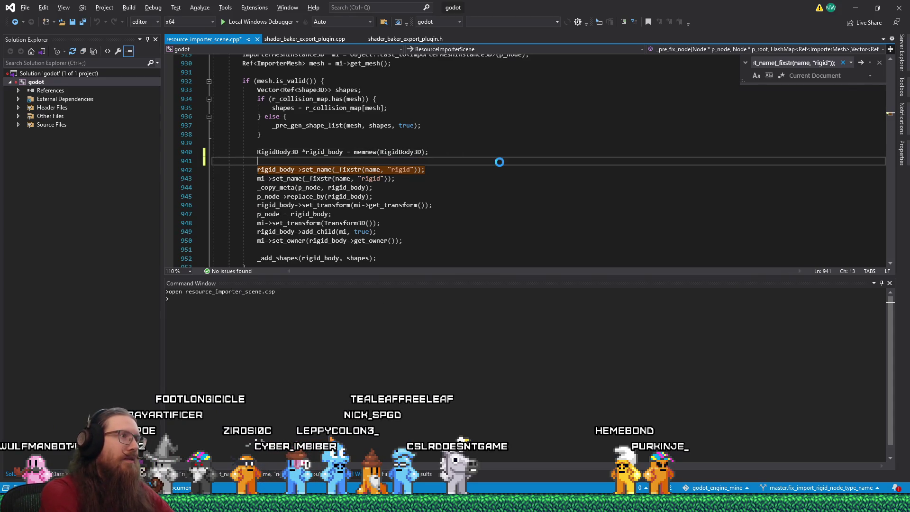
key(ctrl+v)
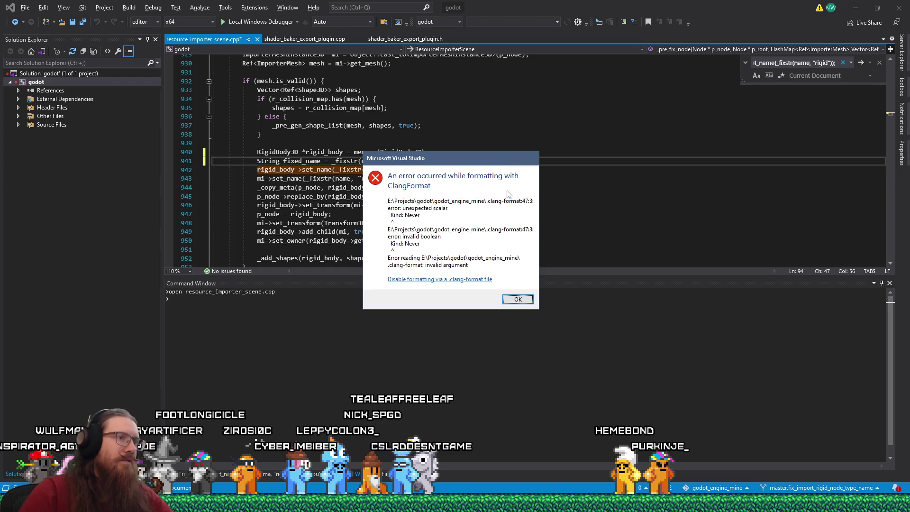
click(518, 300)
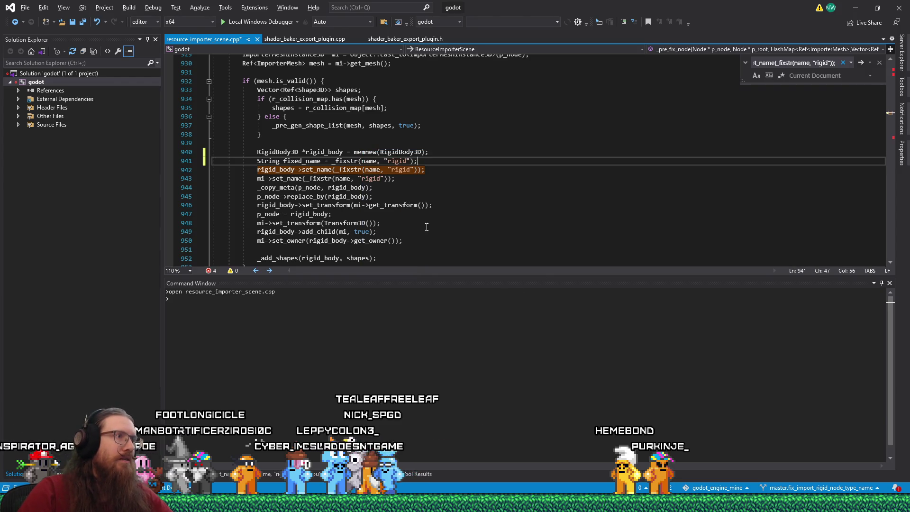
Step: Replace the _fixstr calls on lines 942 and 943 with fixed_name
double_click(309, 161)
right_click(309, 161)
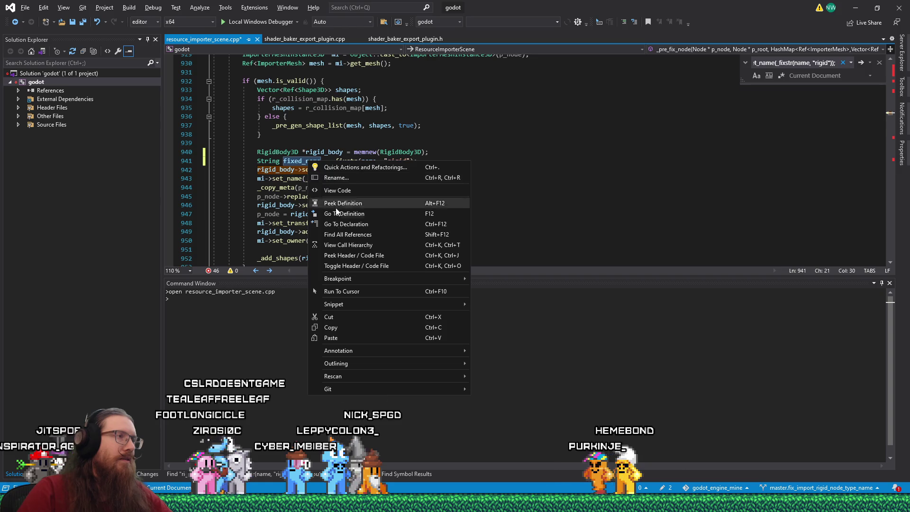
click(346, 327)
shift+click(416, 169)
key(ctrl+v)
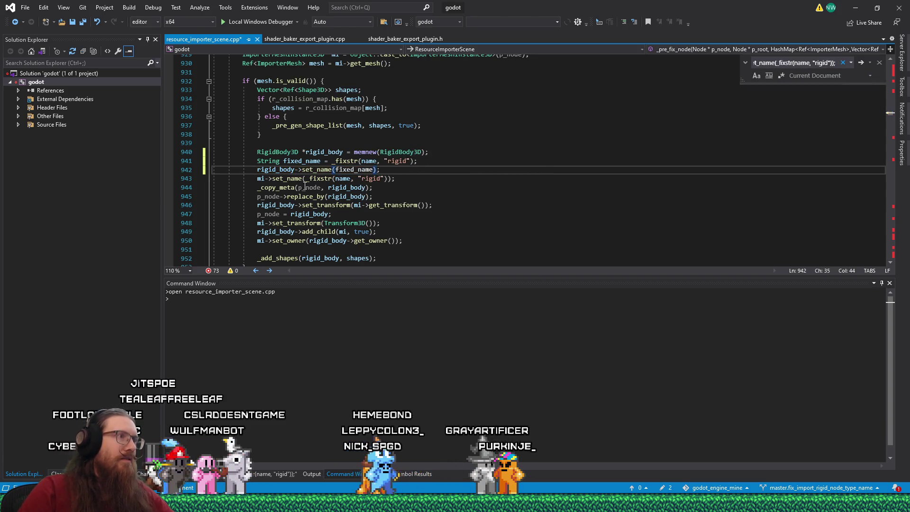
click(306, 179)
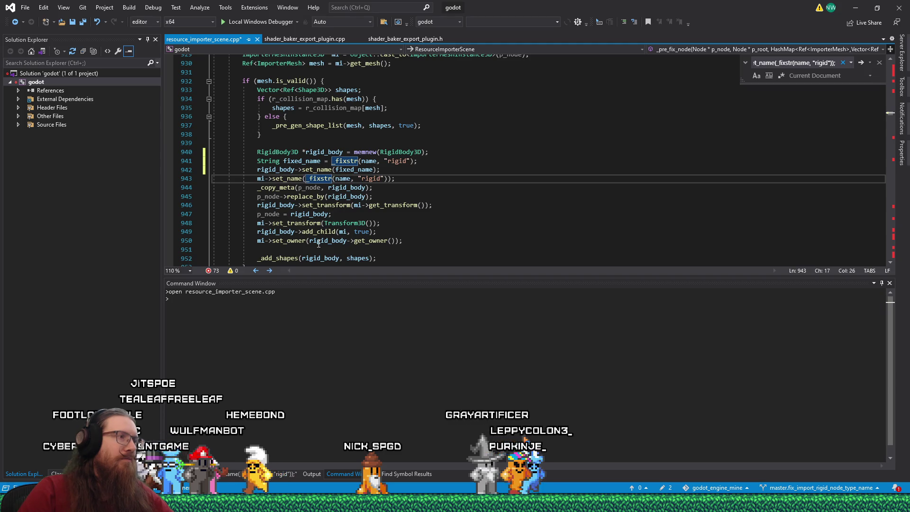
shift+click(384, 179)
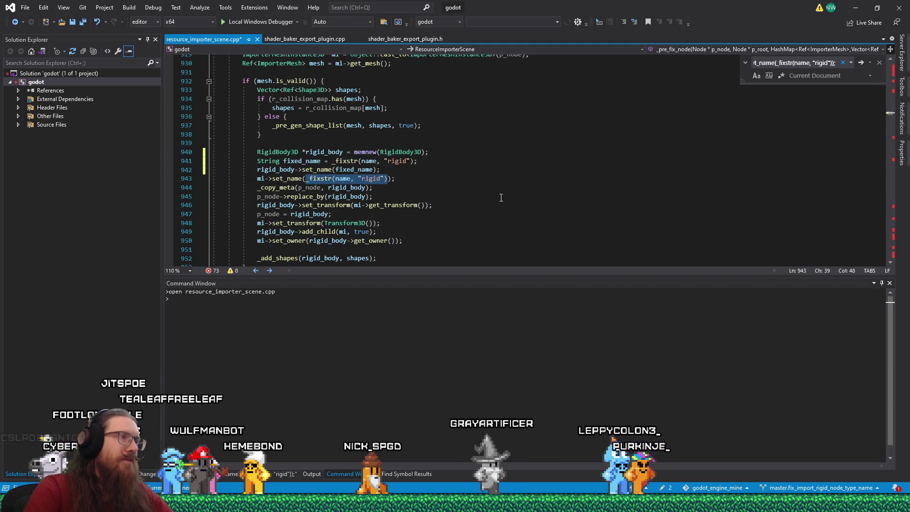
key(ctrl+v)
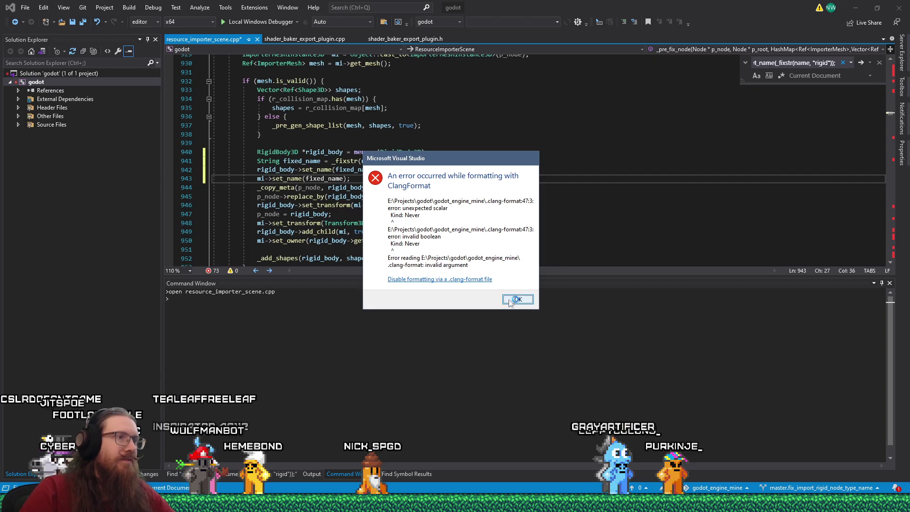
click(507, 300)
Step: Save resource_importer_scene.cpp
click(473, 169)
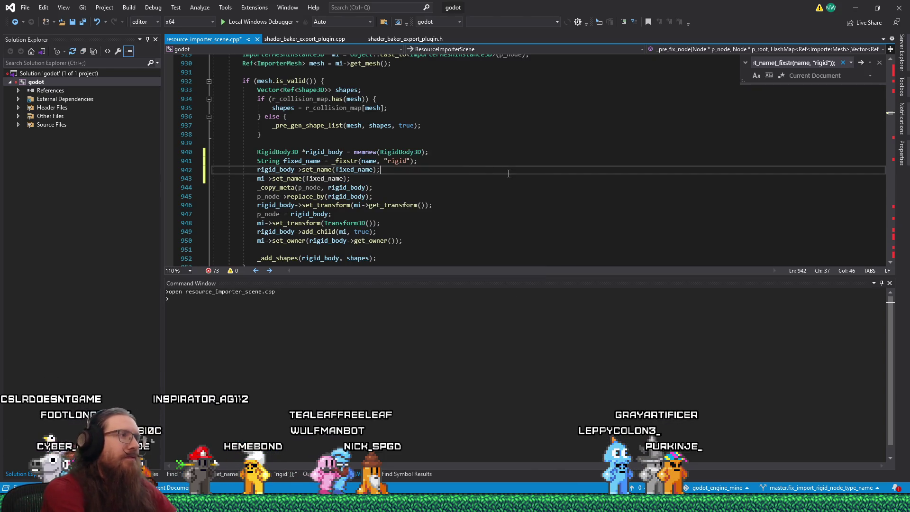
key(ctrl+s)
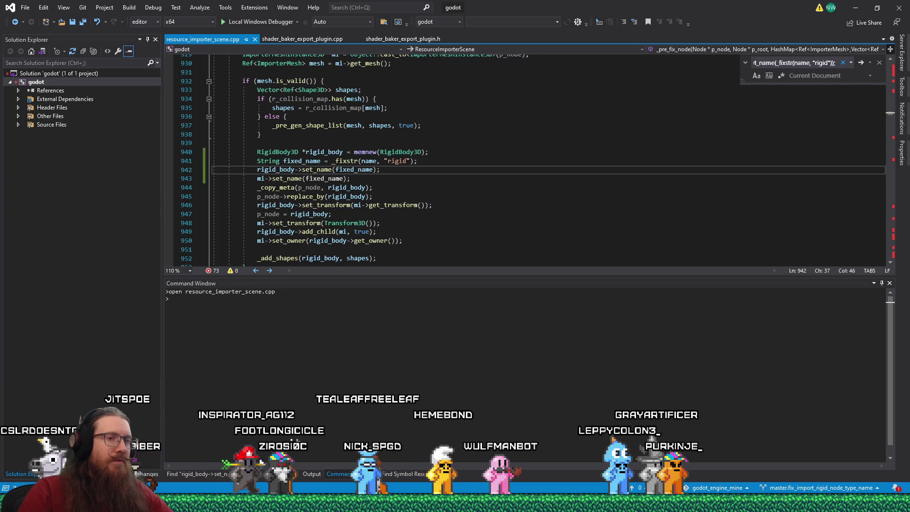
click(775, 503)
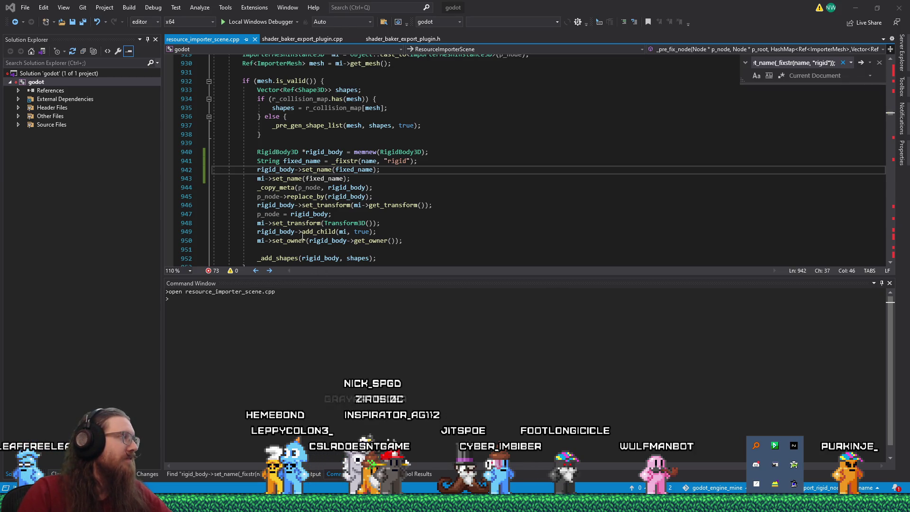
mouse_move(313, 236)
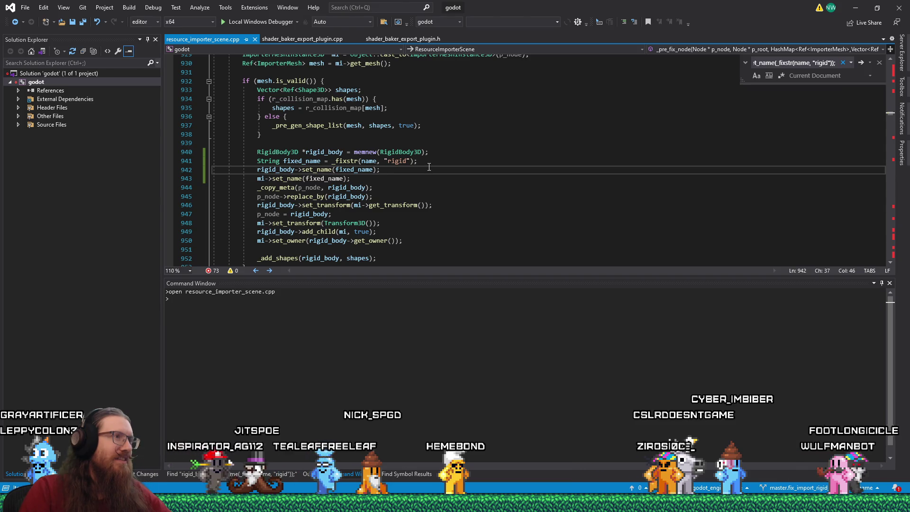
key(alt+Tab)
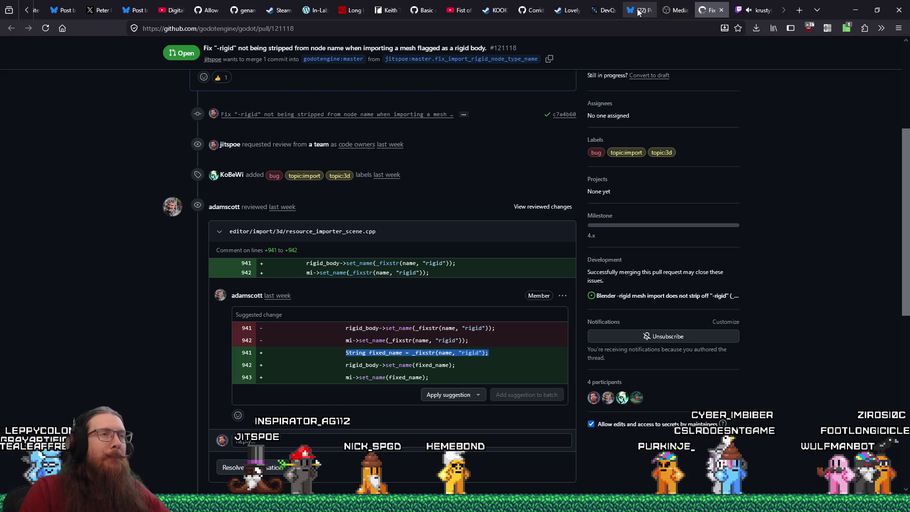
Step: Switch to the DevQuest.gg game dev jobs tab and copy its page address
click(606, 11)
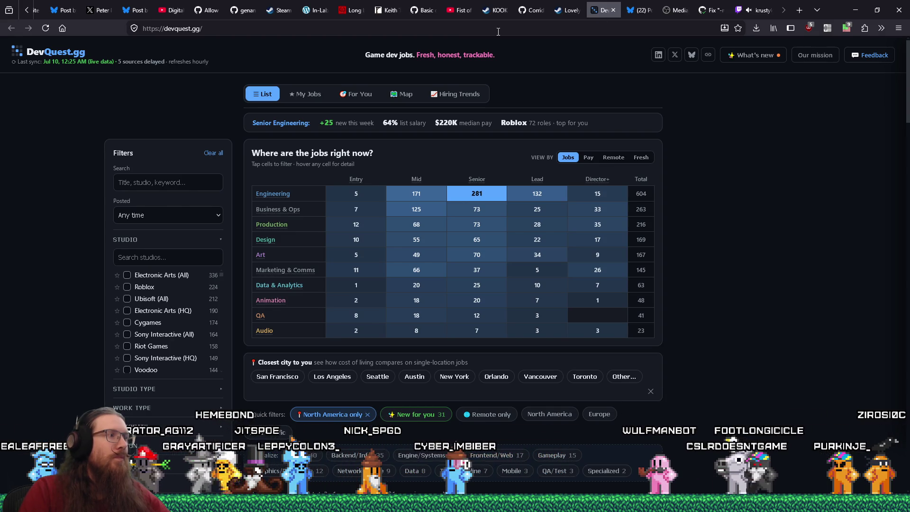
click(191, 29)
right_click(184, 31)
click(213, 87)
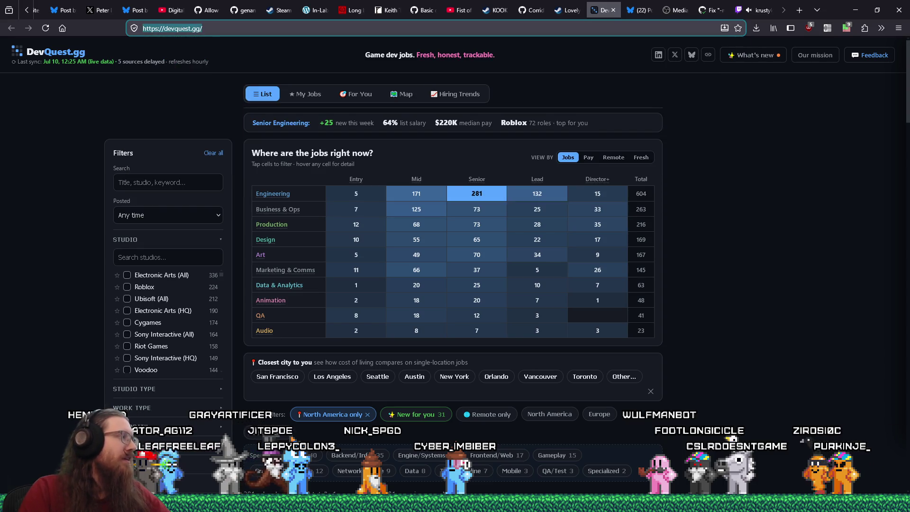
key(alt+Tab)
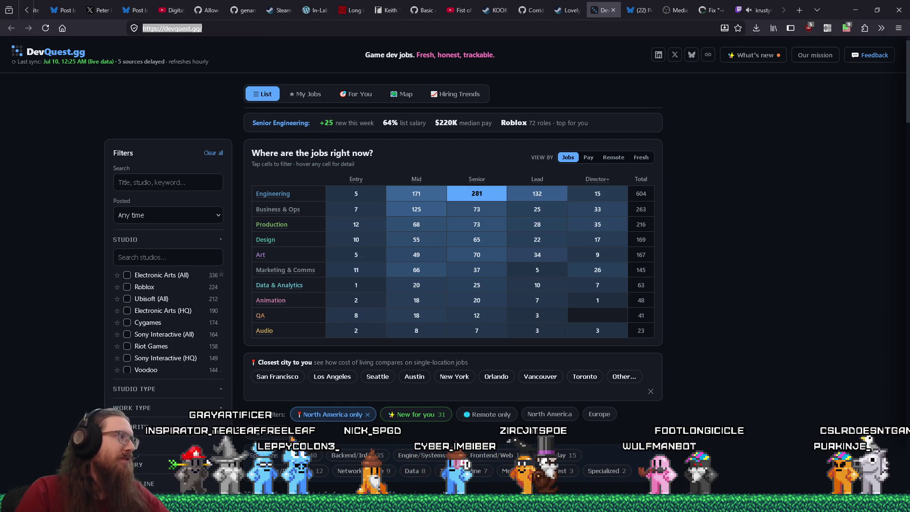
Step: Bookmark the DevQuest.gg page, keeping the Other Bookmarks folder
click(739, 28)
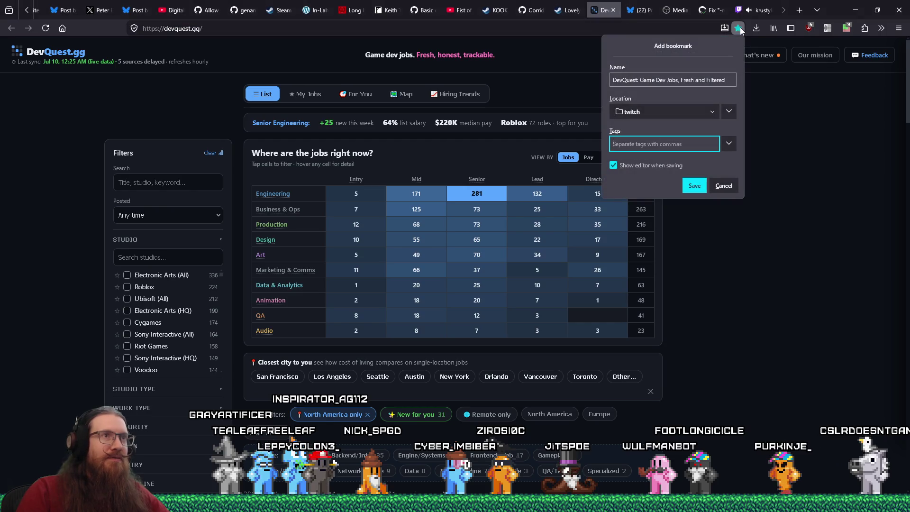
click(717, 115)
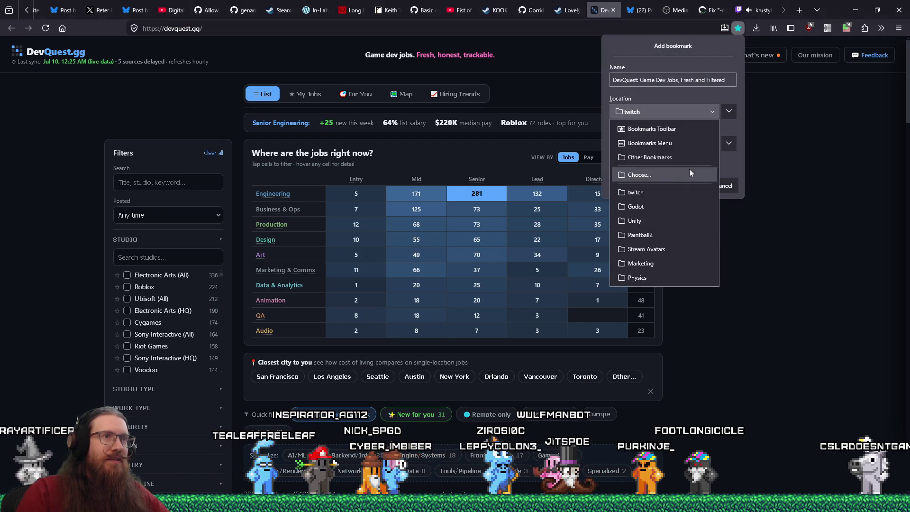
click(728, 111)
click(728, 111)
drag(727, 167, 734, 177)
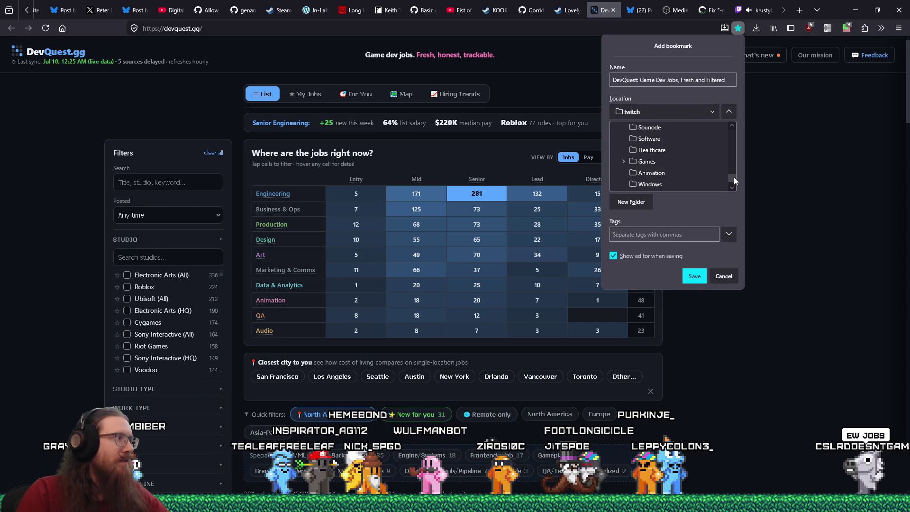
scroll(733, 178, up, 1)
drag(734, 175, 736, 133)
text(jobs,)
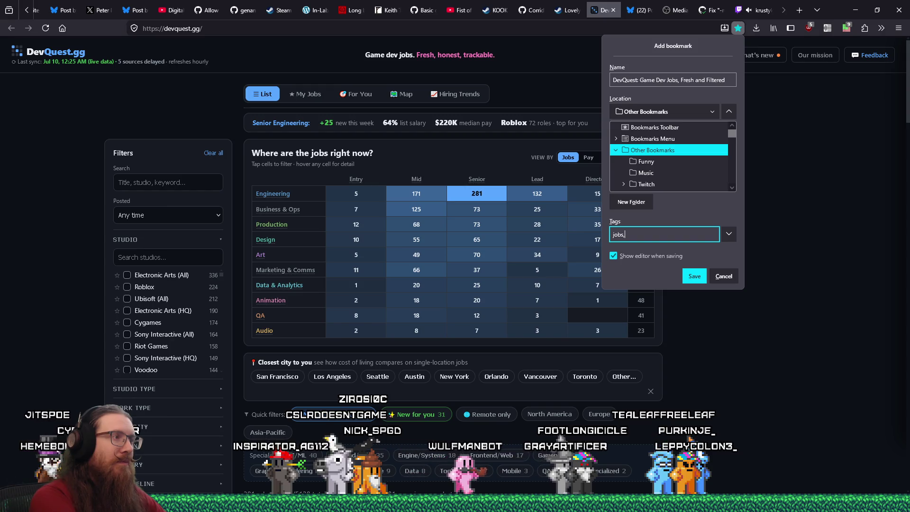
Step: Tag the bookmark jobs, employment and job search, save it, and close the tab
text(empo)
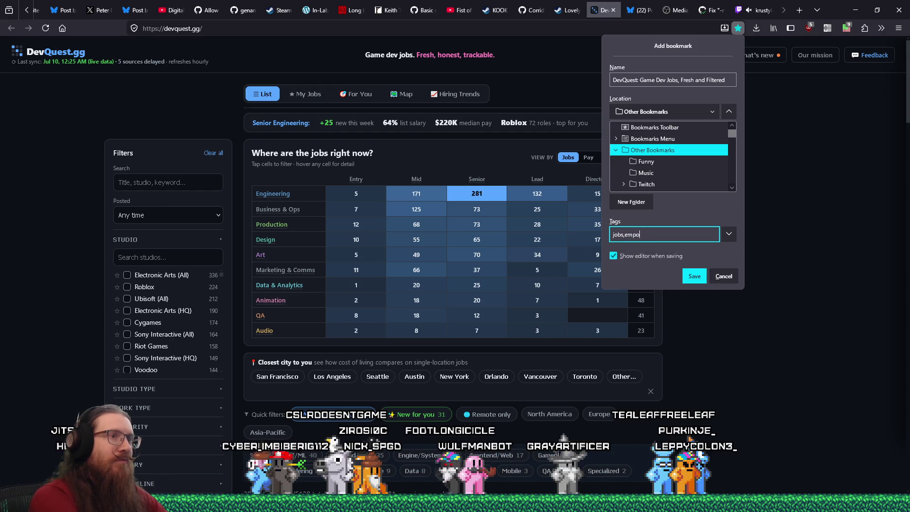
key(BackSpace)
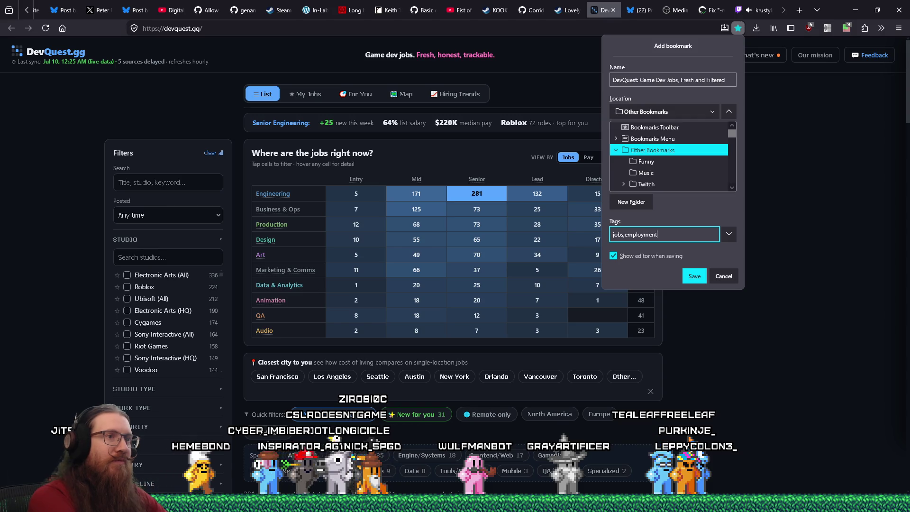
text(,)
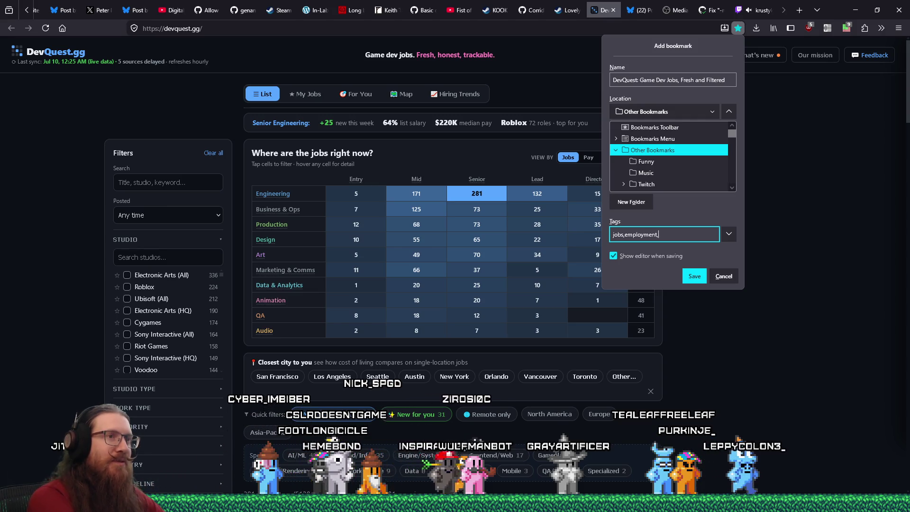
text(job search,)
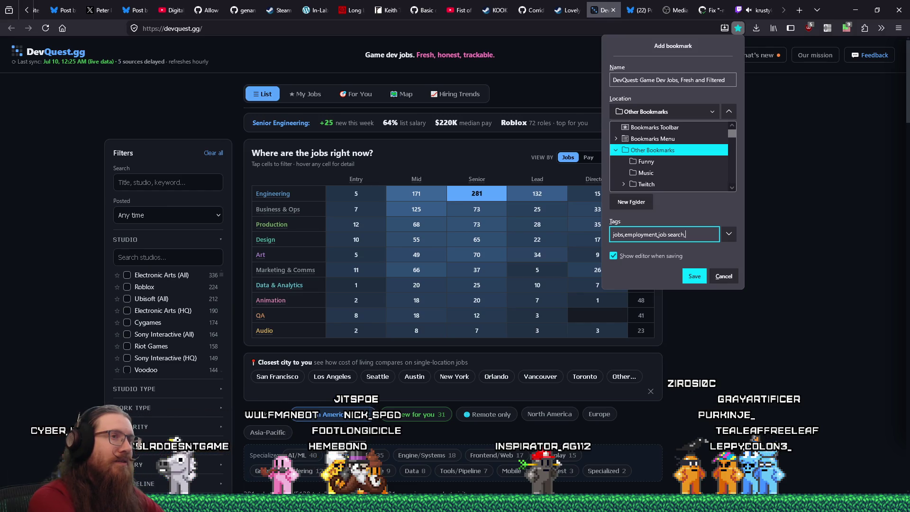
text(work)
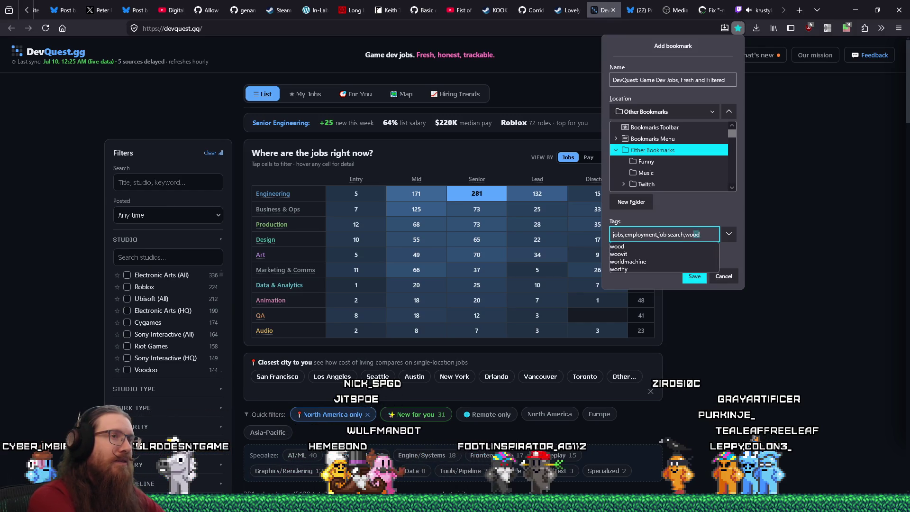
key(Return)
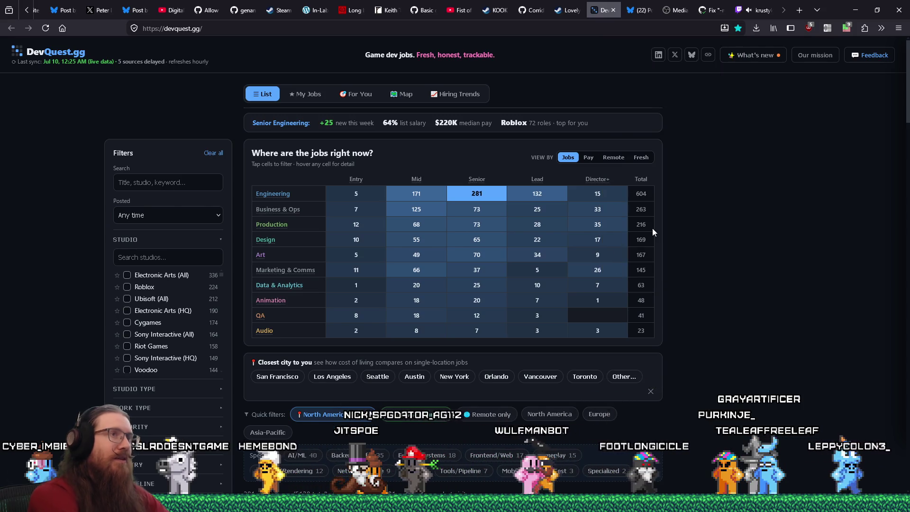
click(612, 9)
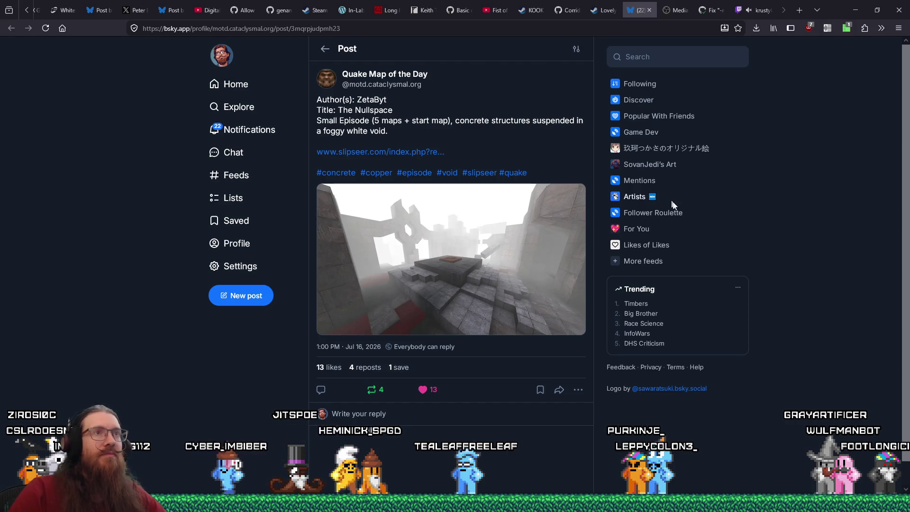
Step: Switch to the GitHub pull request #121118 tab showing the suggested fixed_name change
click(712, 11)
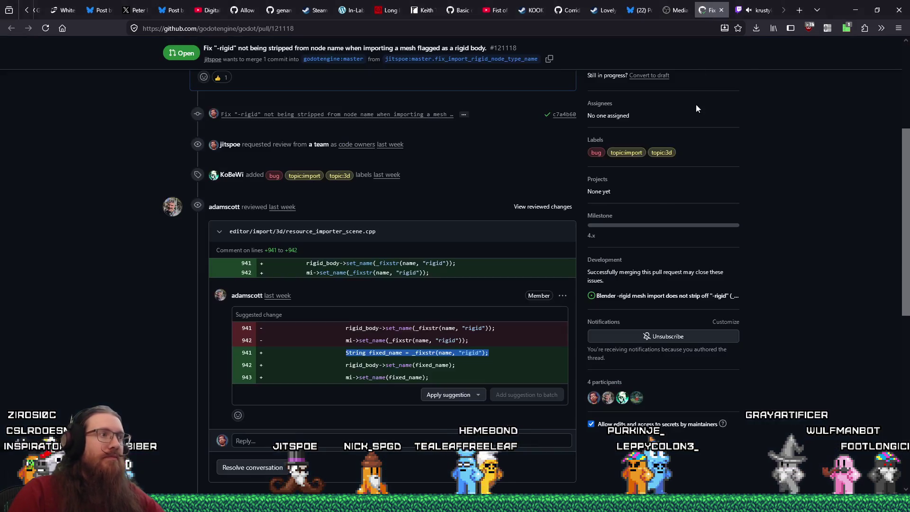
Step: Review the pull request's suggested change, then list the open repositories in SourceTree
key(alt+Tab)
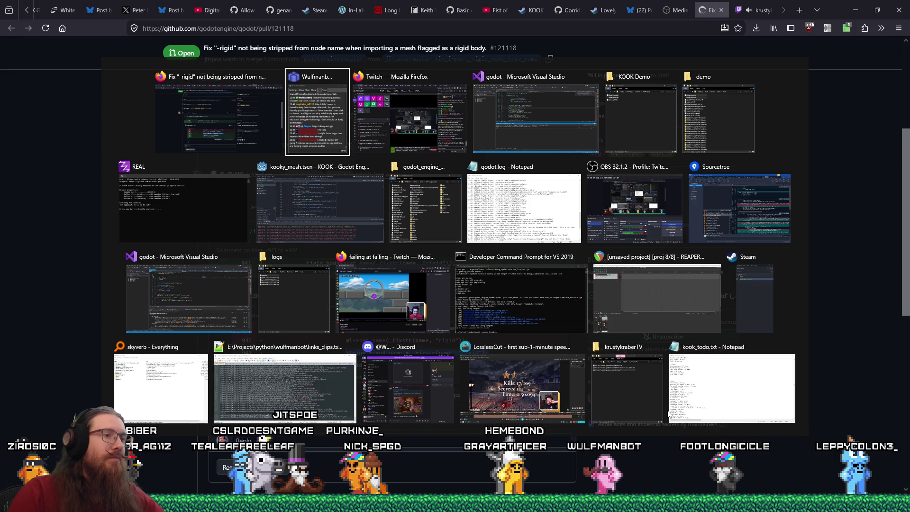
key(Escape)
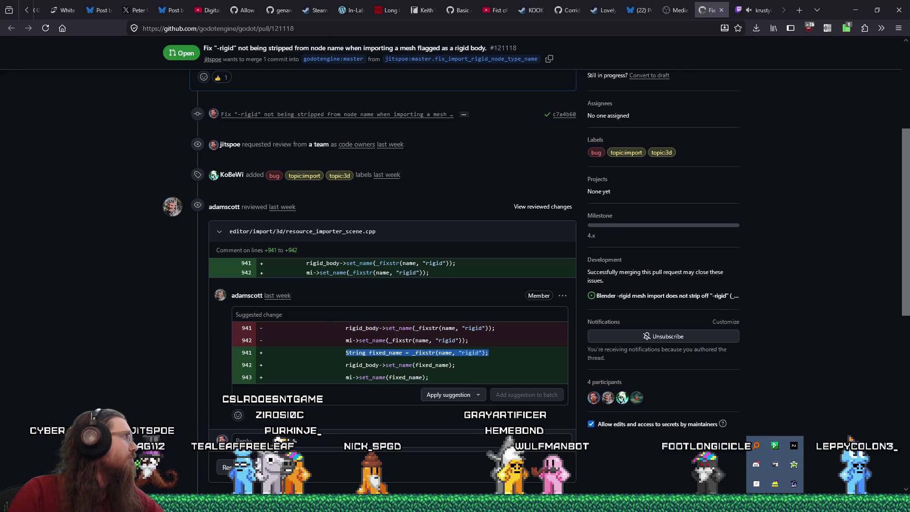
click(819, 325)
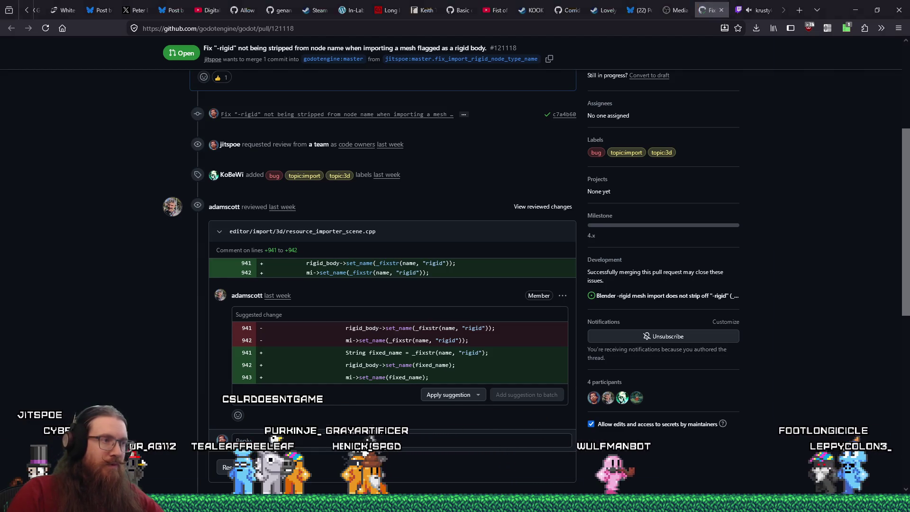
key(alt+Tab)
click(740, 24)
scroll(779, 97, up, 2)
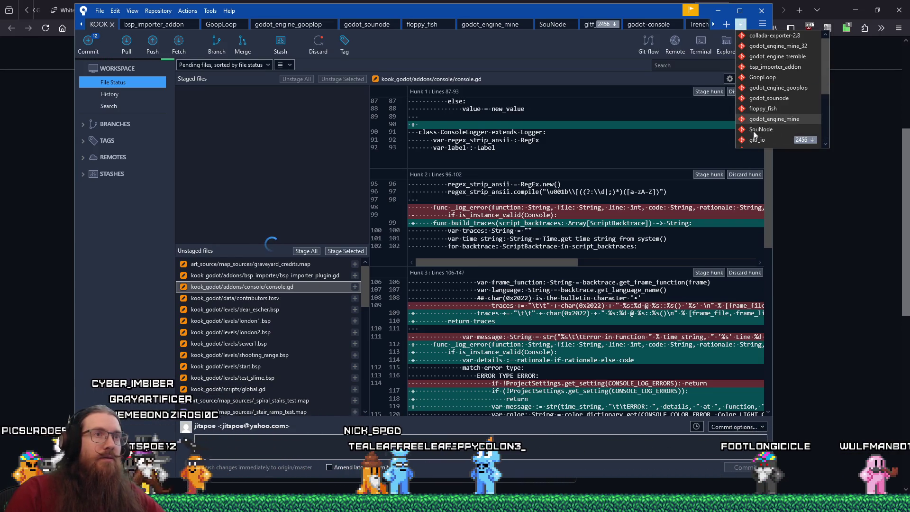
Step: Show godot_engine_mine's uncommitted changes and review the resource_importer_scene.cpp fixed_name diff
click(773, 87)
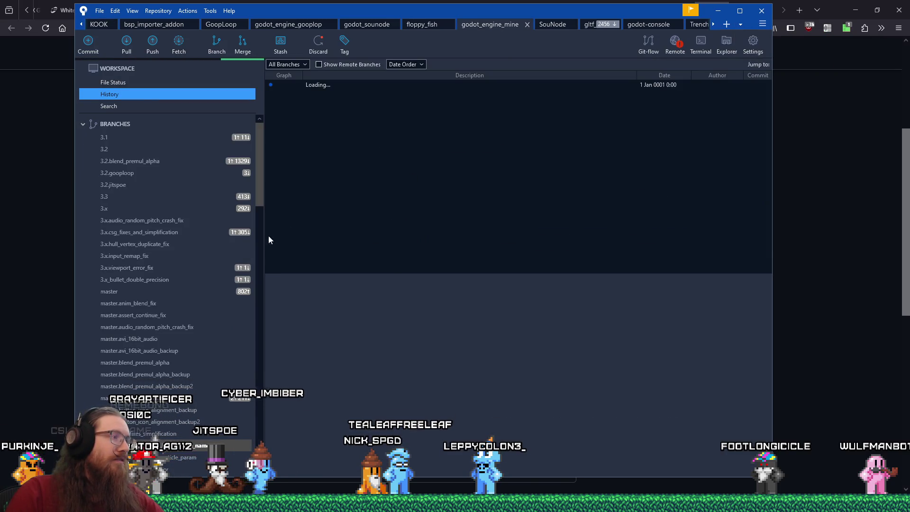
click(112, 82)
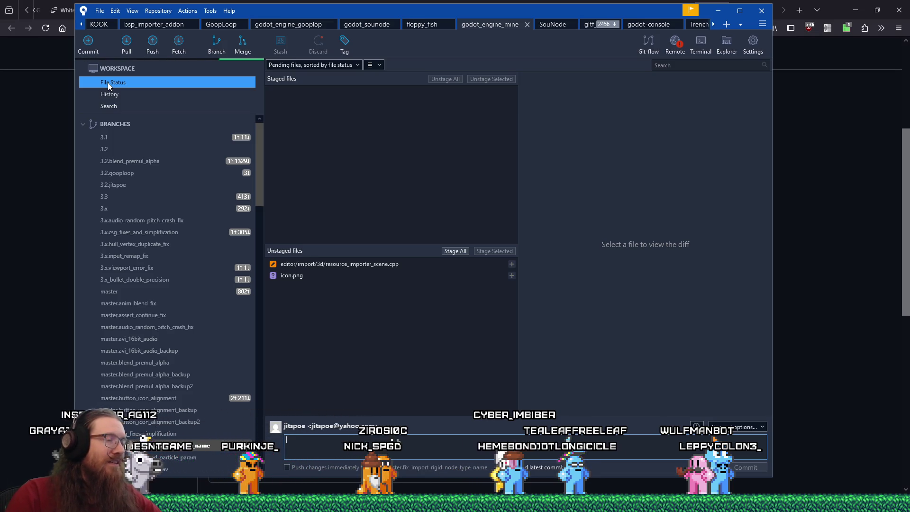
click(351, 266)
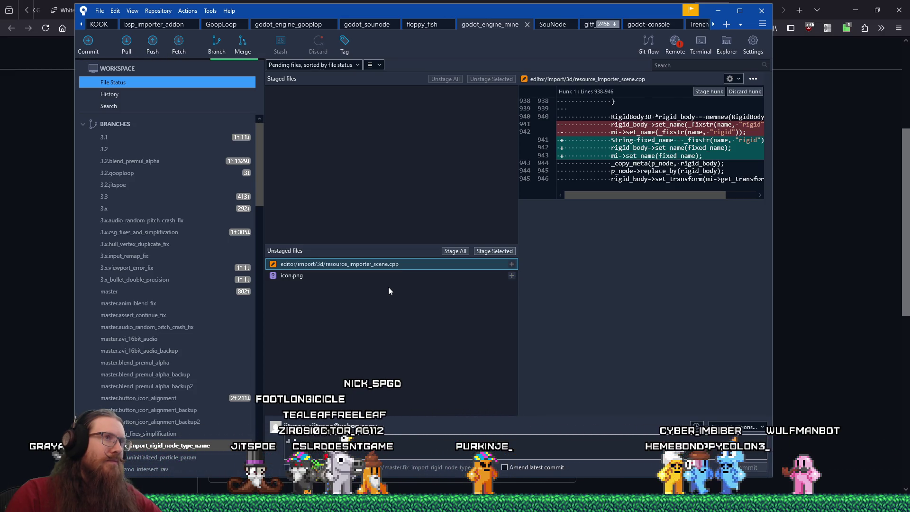
drag(771, 271, 868, 282)
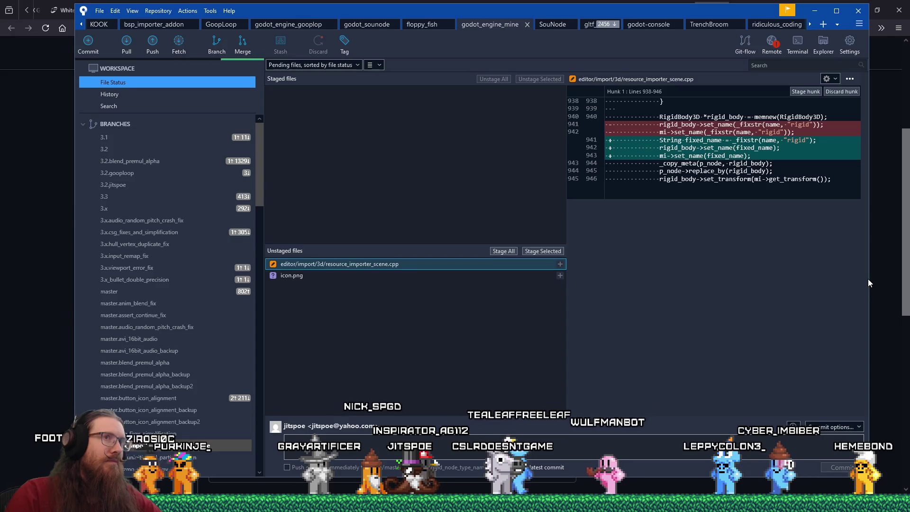
Step: Open a Git terminal for the repository and enter 'git ammend'
click(797, 44)
mouse_move(179, 34)
mouse_down()
mouse_move(237, 83)
mouse_move(479, 212)
mouse_up()
text(git ammend)
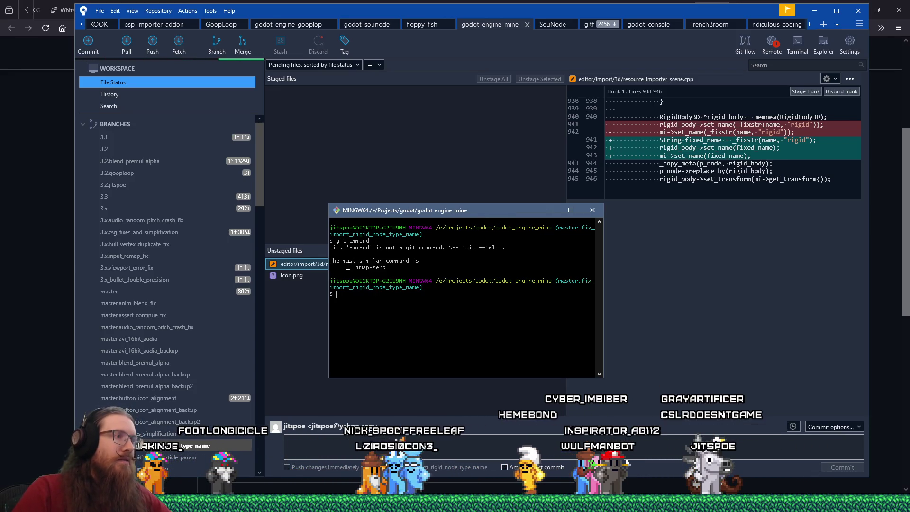
Step: Stage the resource_importer_scene.cpp change in Sourcetree, leaving icon.png unstaged
click(305, 264)
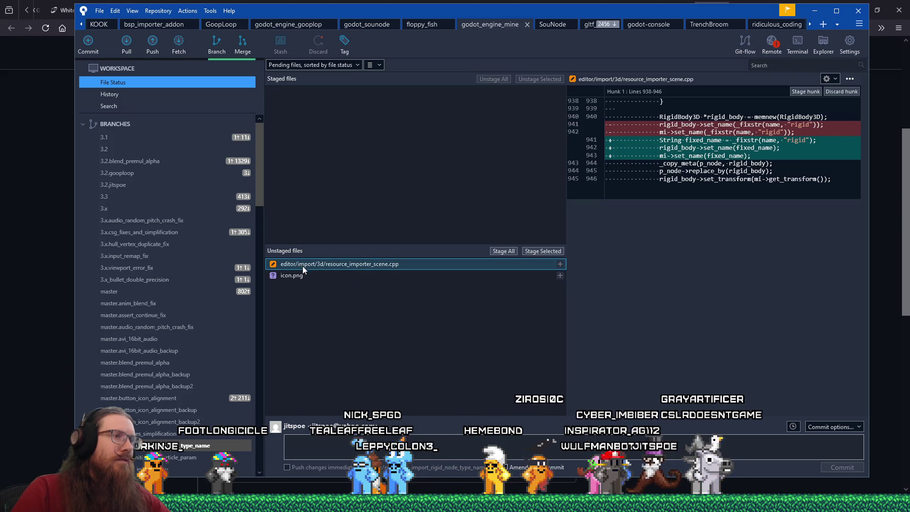
click(549, 251)
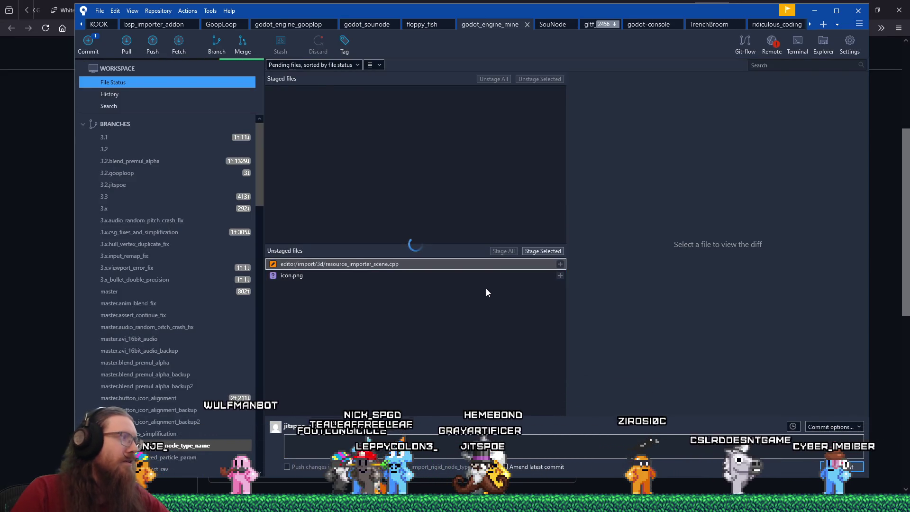
key(alt+Tab)
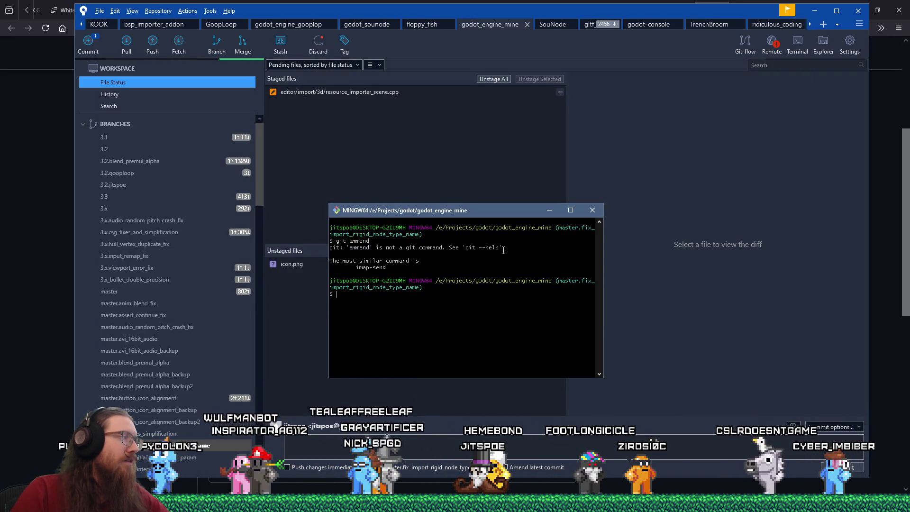
Step: Maximise the KOOK game window and keep the Git terminal shifted to the right in front
drag(501, 213, 573, 192)
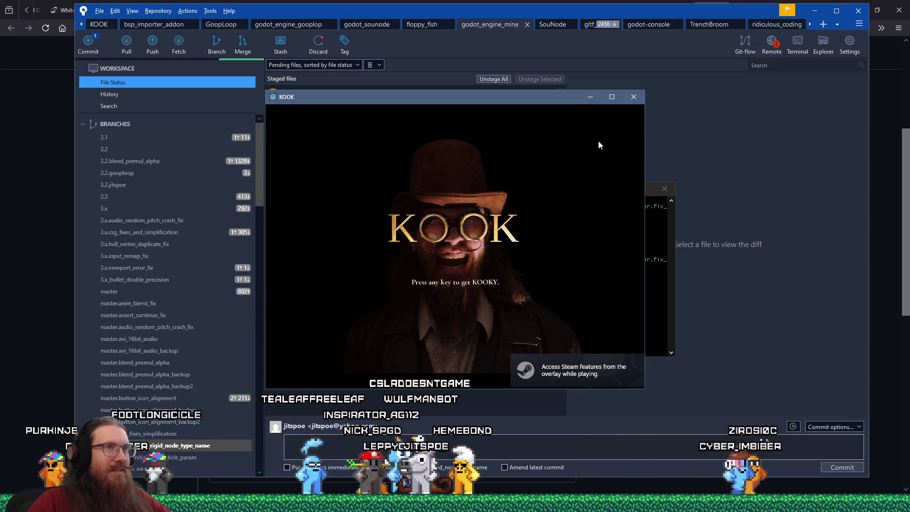
double_click(468, 99)
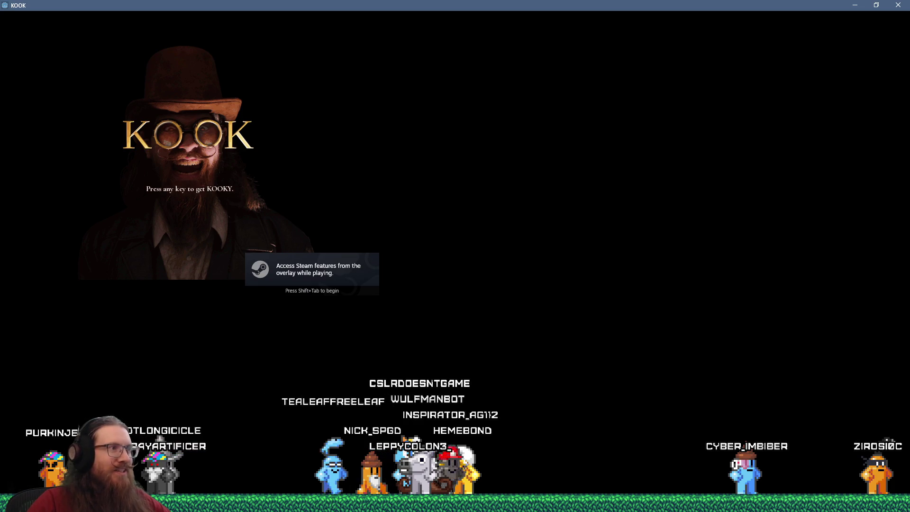
key(alt+Tab)
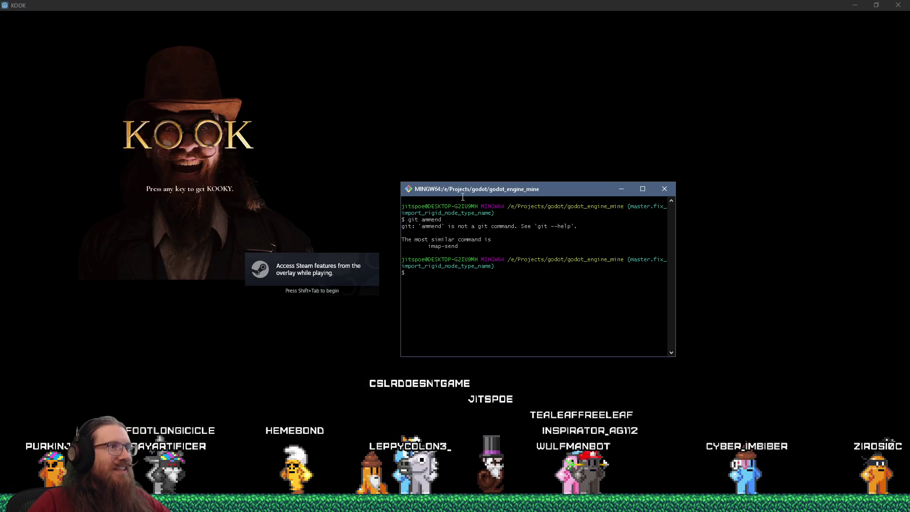
drag(491, 194, 586, 181)
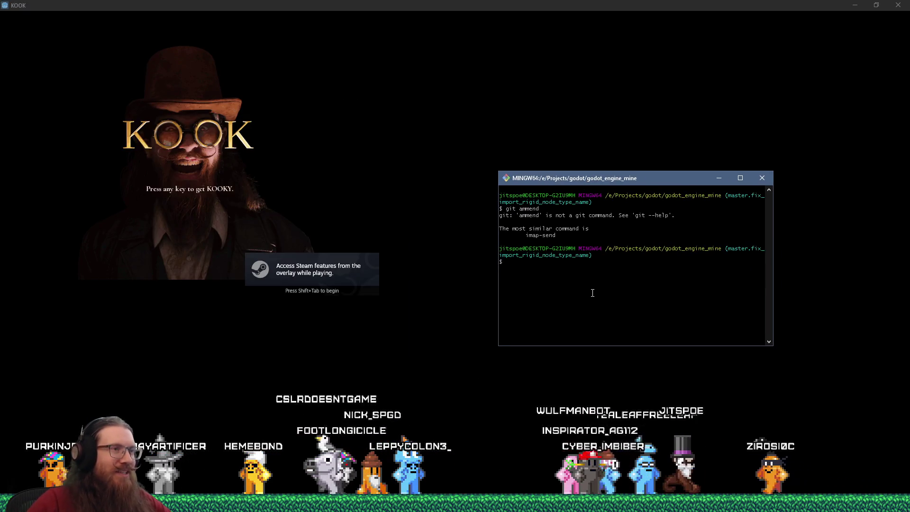
Step: Retry the git ci amend command (still rejected), then hide KOOK's console and start a New Game
text(ci)
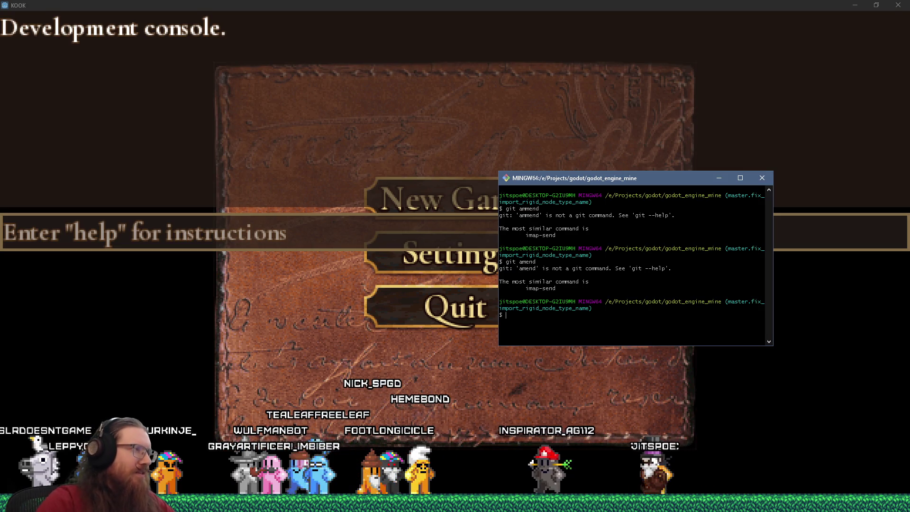
click(321, 161)
key(quoteleft)
key(quoteleft)
key(quoteleft)
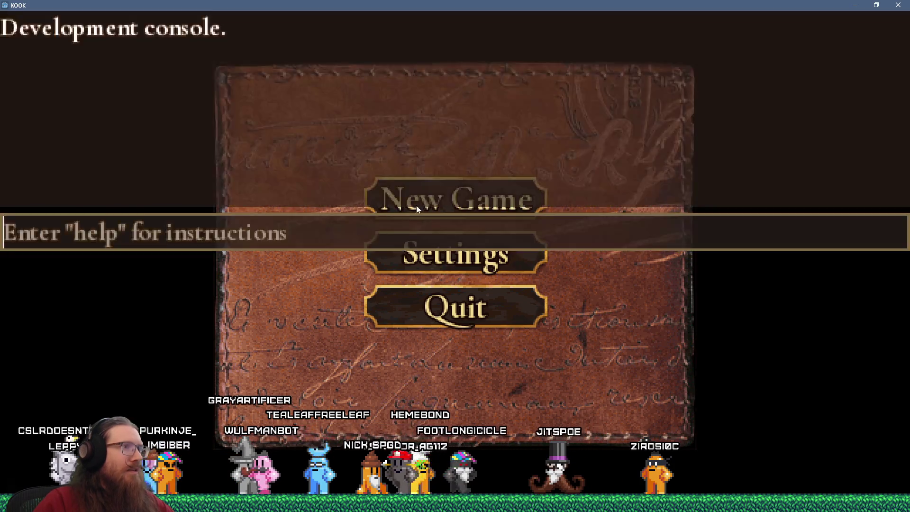
key(Return)
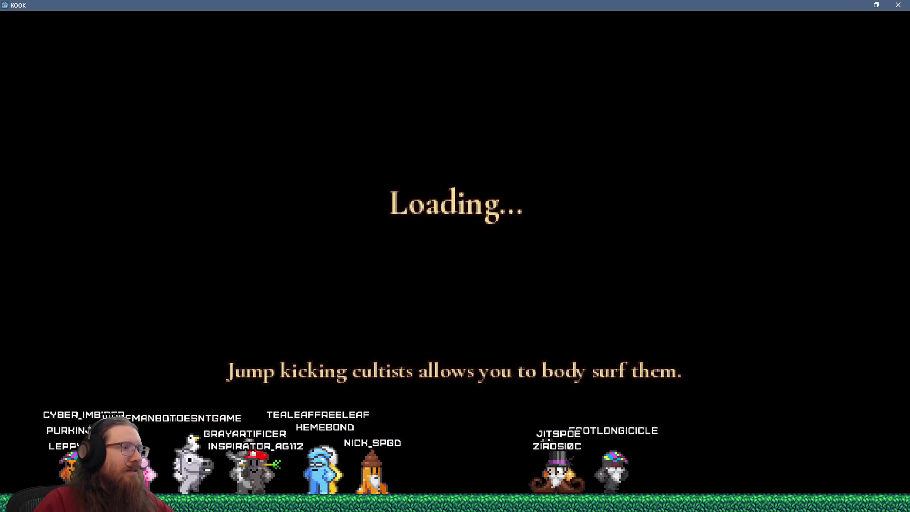
Step: Switch to Firefox and open a blank new tab
key(alt+Tab)
key(Tab)
key(Tab)
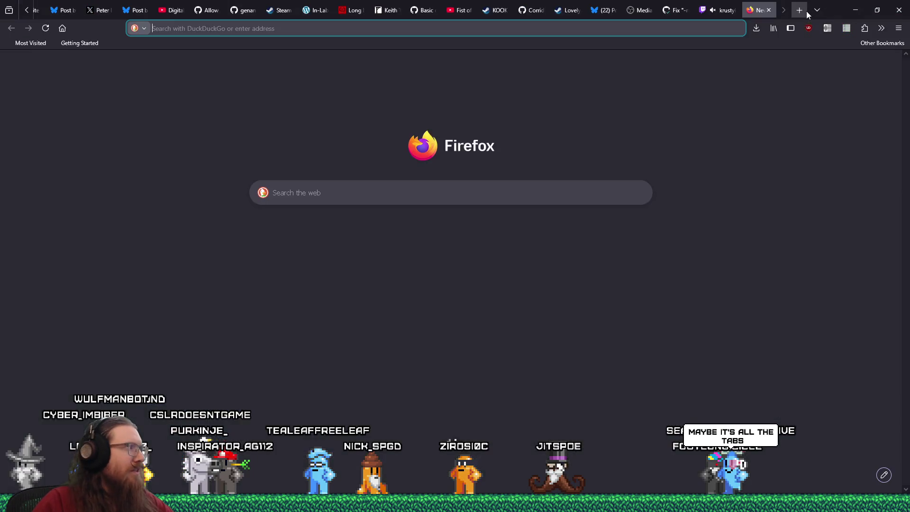
click(800, 10)
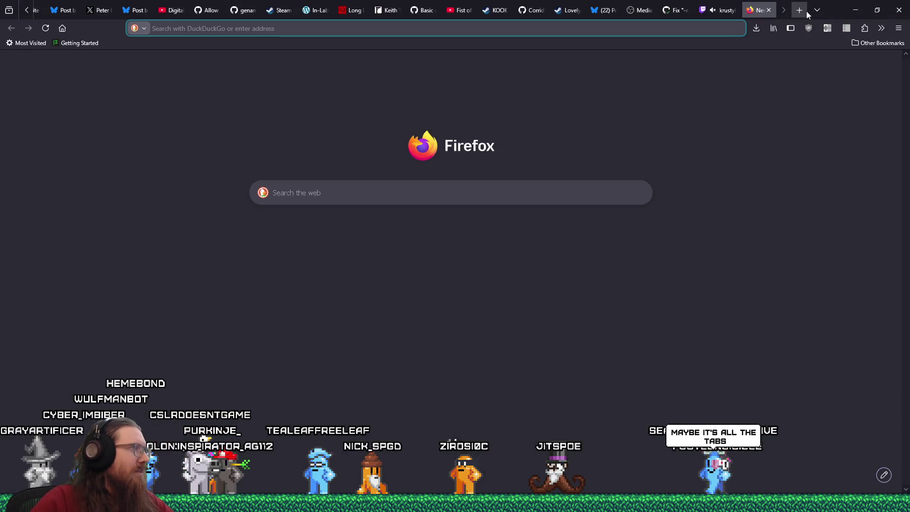
Step: Search 'git amend' and scroll the W3Schools Git Amend page to the git commit --amend -m example
text(git amend)
key(Return)
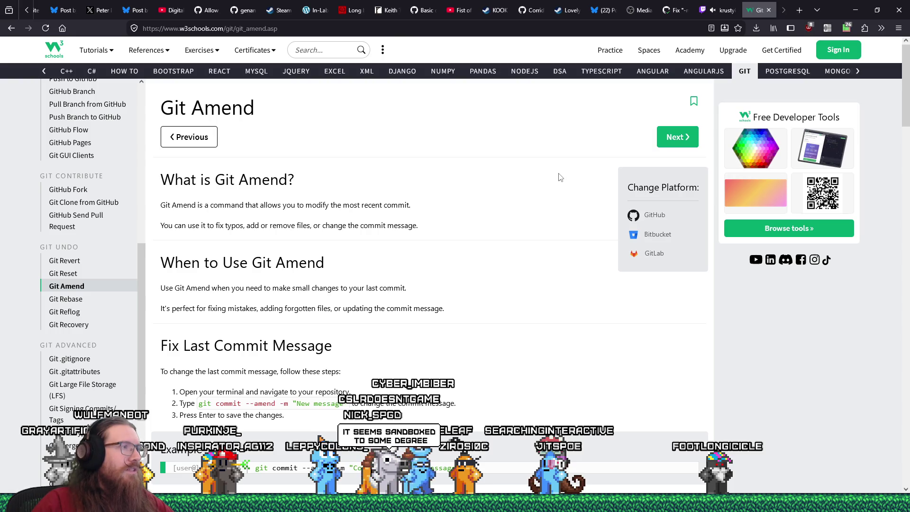
scroll(560, 177, down, 3)
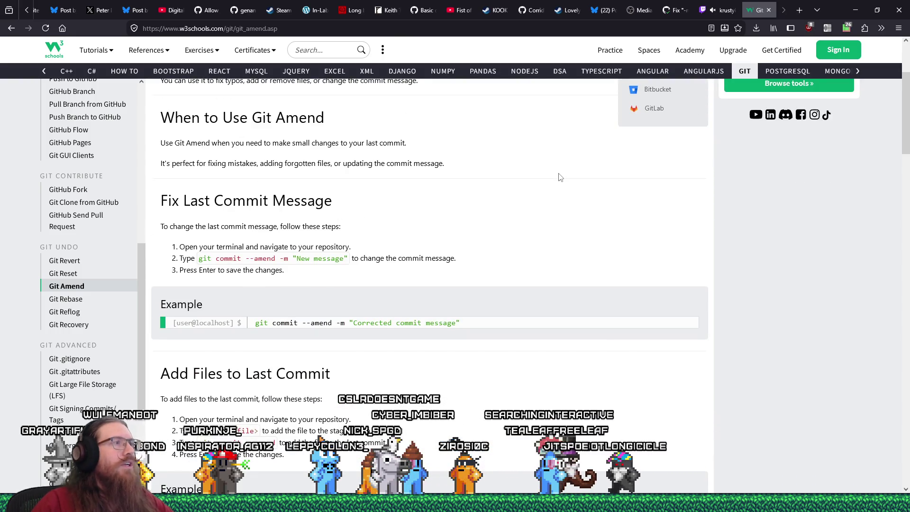
key(alt+Tab)
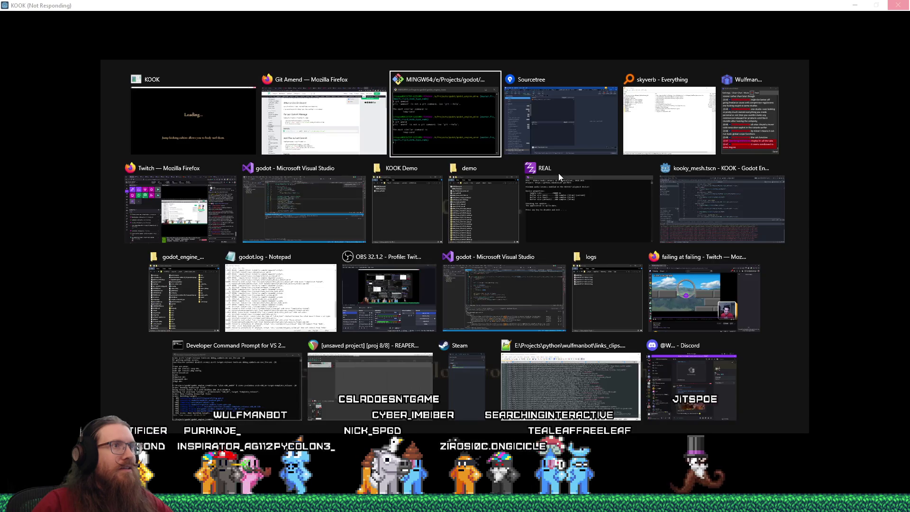
Step: Commit the staged resource_importer_scene.cpp importer fix in Sourcetree
key(Tab)
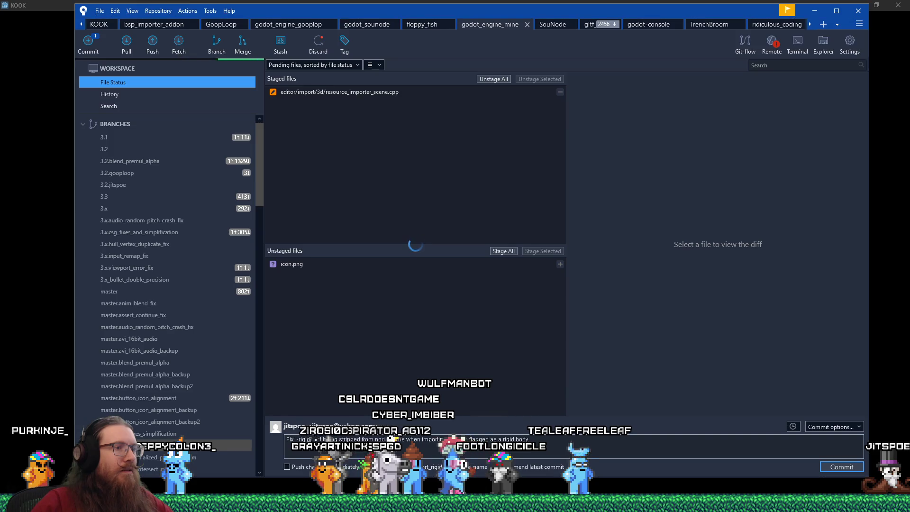
click(840, 466)
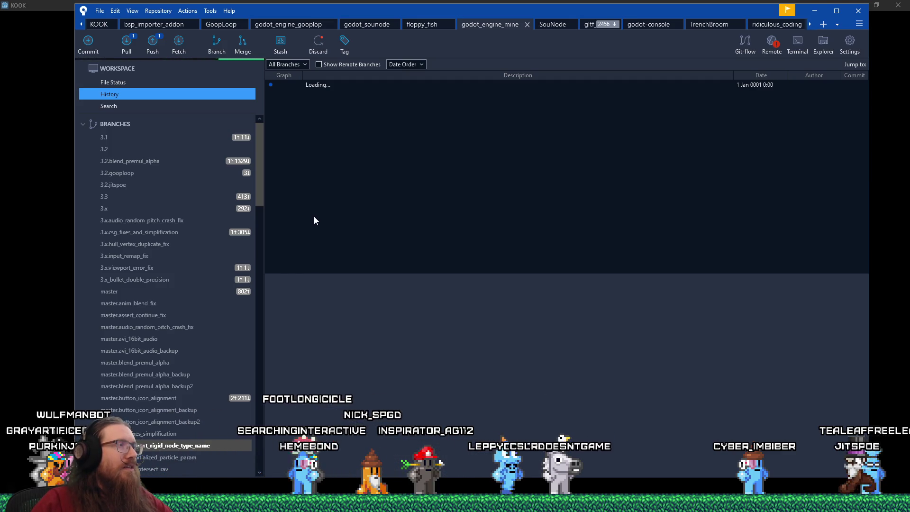
key(alt+Tab)
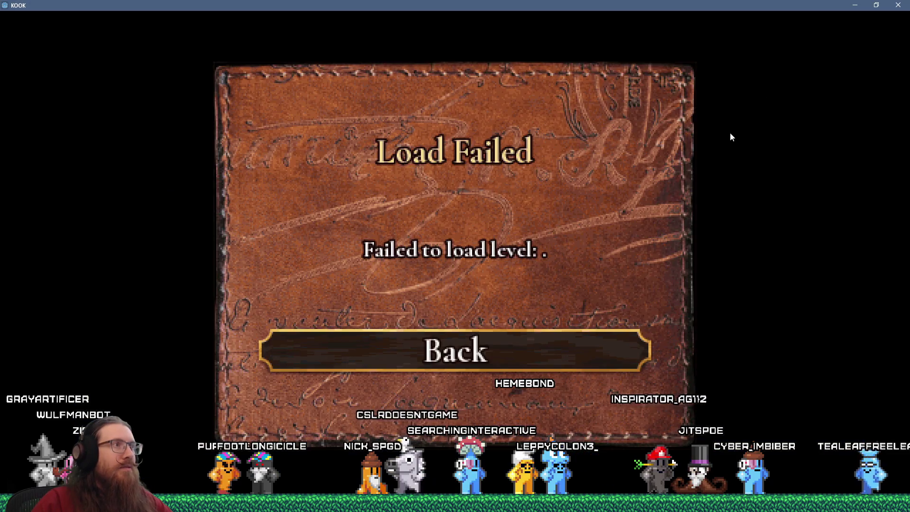
Step: Drop down KOOK's console and scroll its errors, finding no loader for res://levels/start.bsp
key(grave)
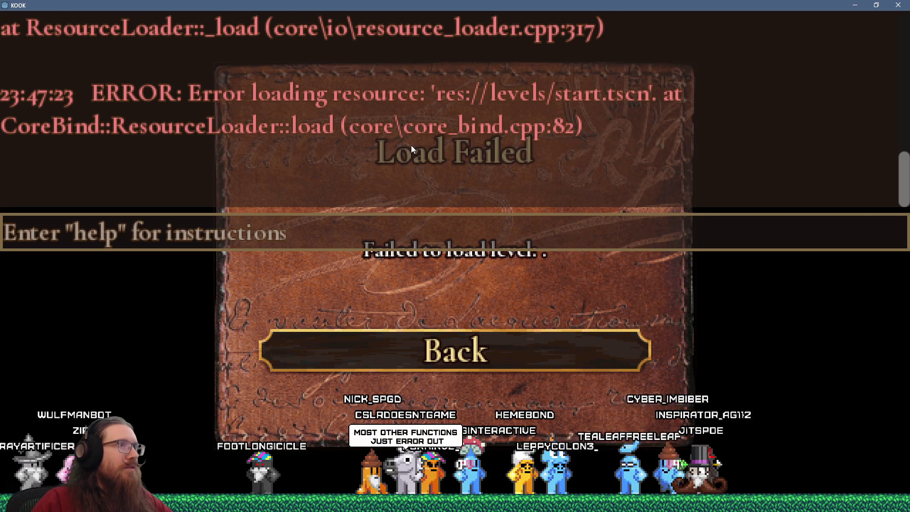
scroll(411, 147, up, 2)
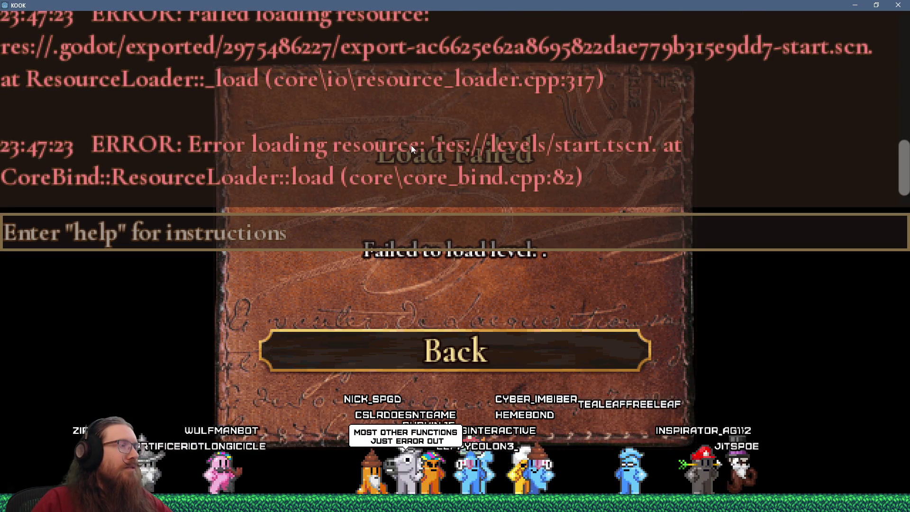
scroll(411, 146, up, 5)
scroll(410, 149, up, 8)
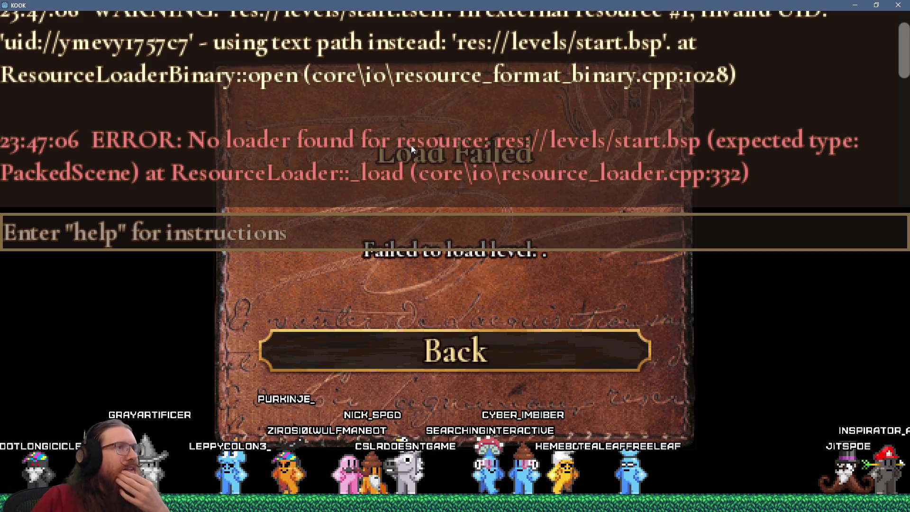
scroll(411, 148, up, 2)
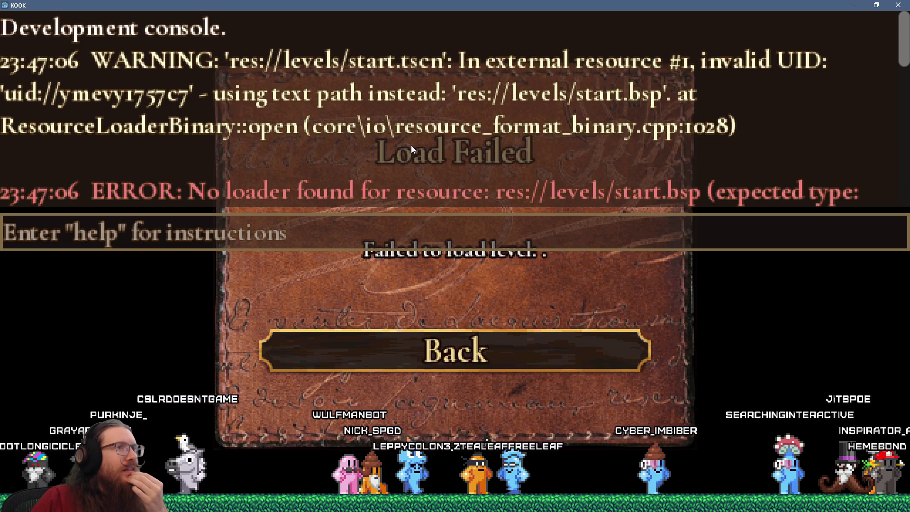
scroll(411, 147, down, 3)
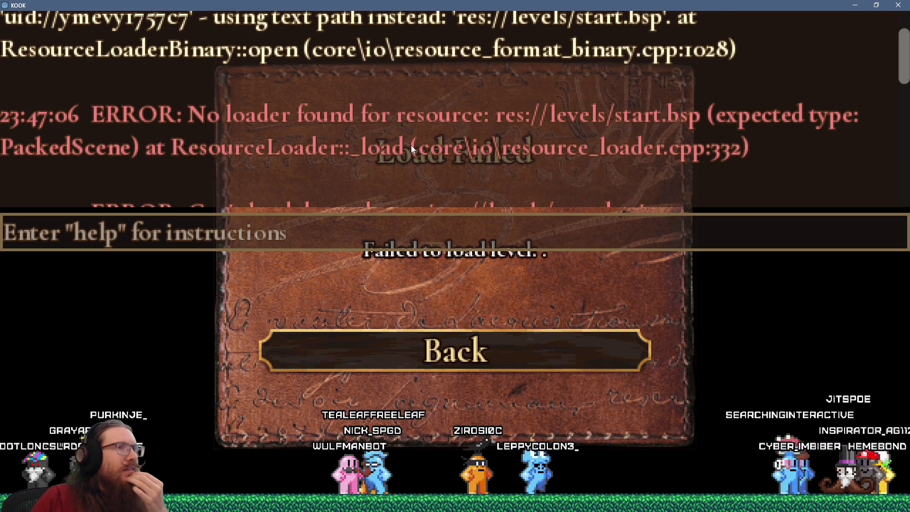
scroll(411, 145, down, 2)
scroll(411, 145, down, 1)
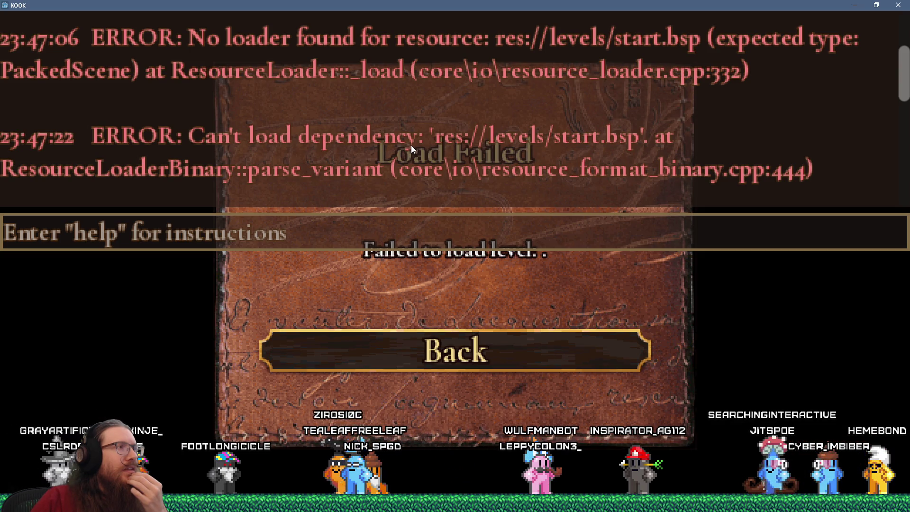
scroll(411, 145, down, 5)
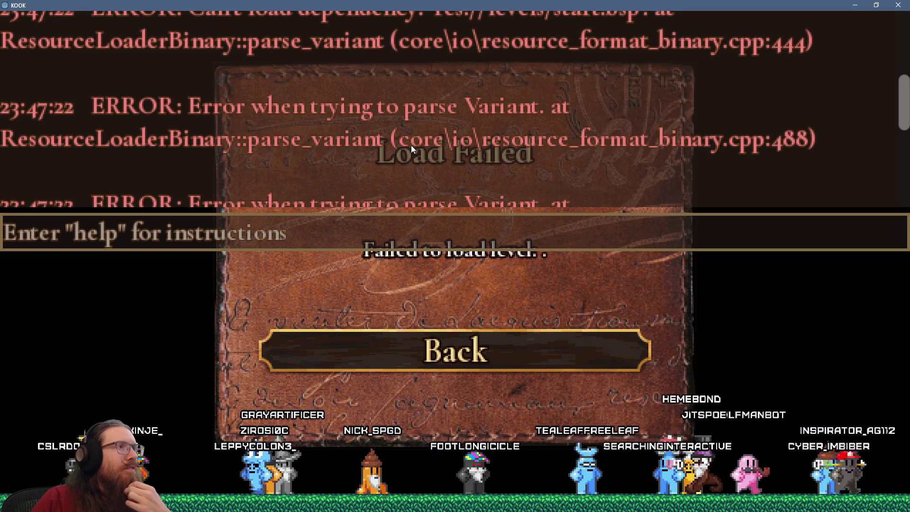
scroll(411, 145, down, 2)
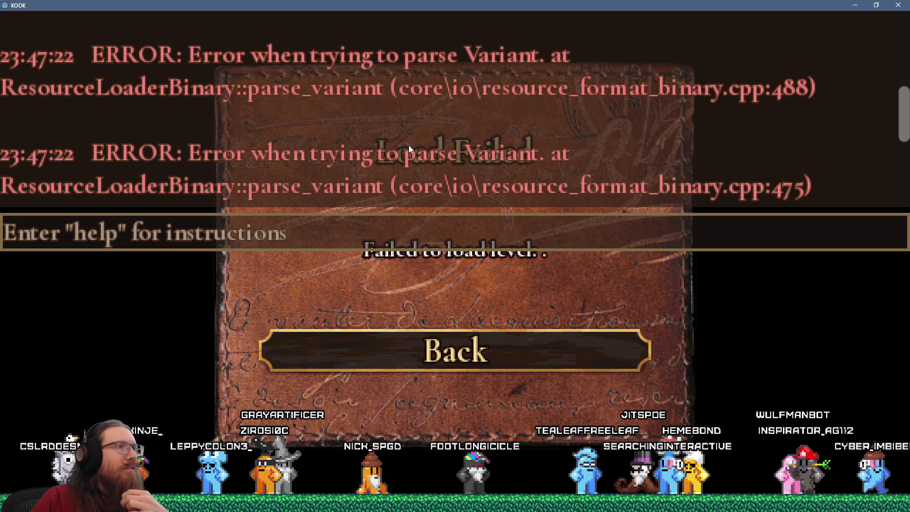
scroll(409, 146, down, 4)
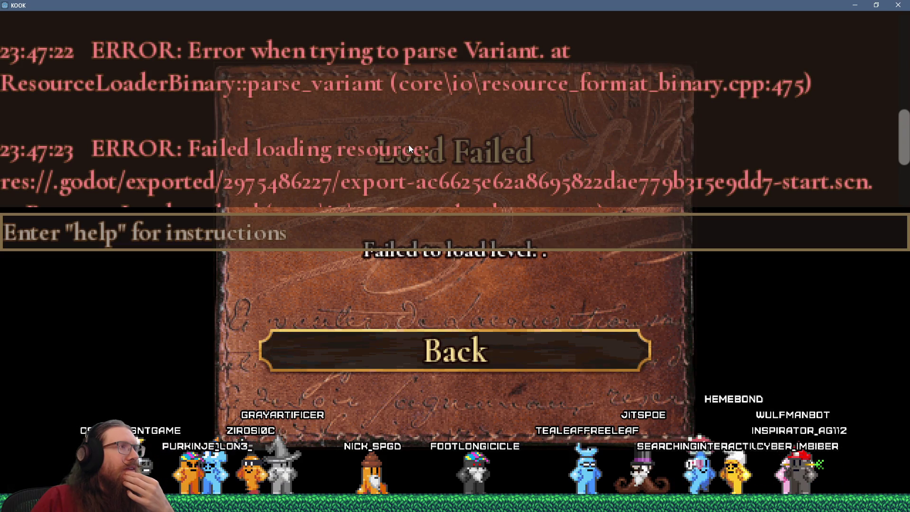
scroll(410, 148, down, 5)
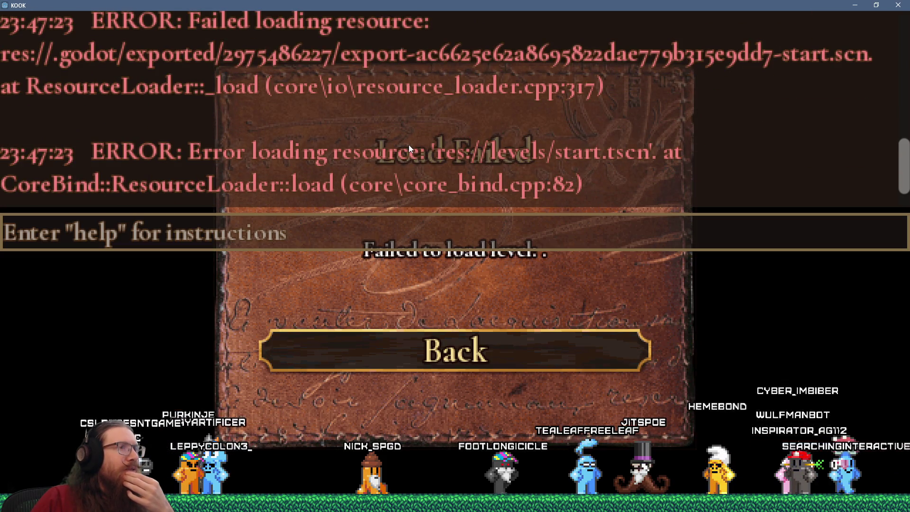
scroll(409, 145, down, 2)
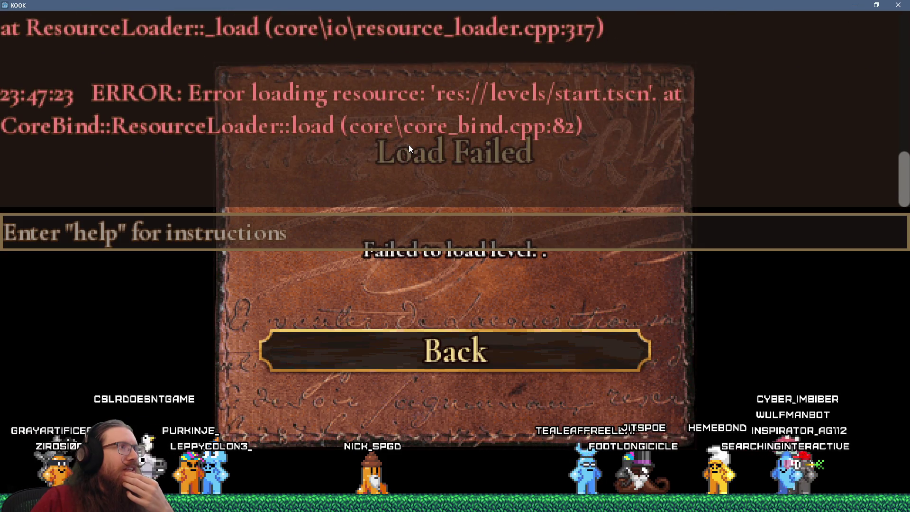
scroll(410, 148, up, 9)
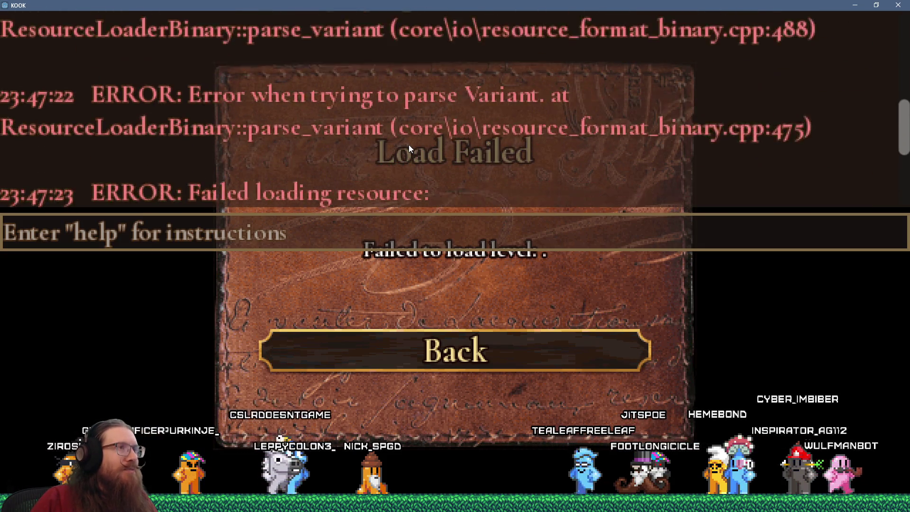
scroll(408, 144, up, 6)
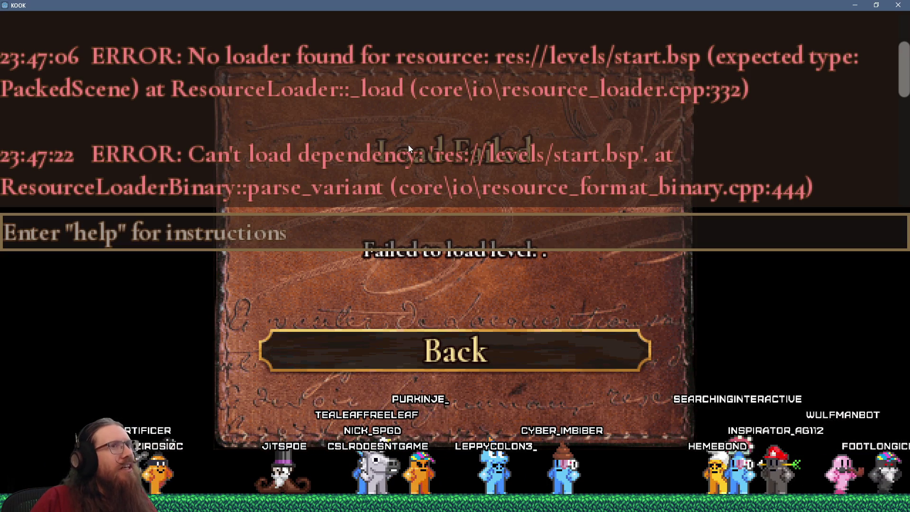
scroll(408, 145, up, 5)
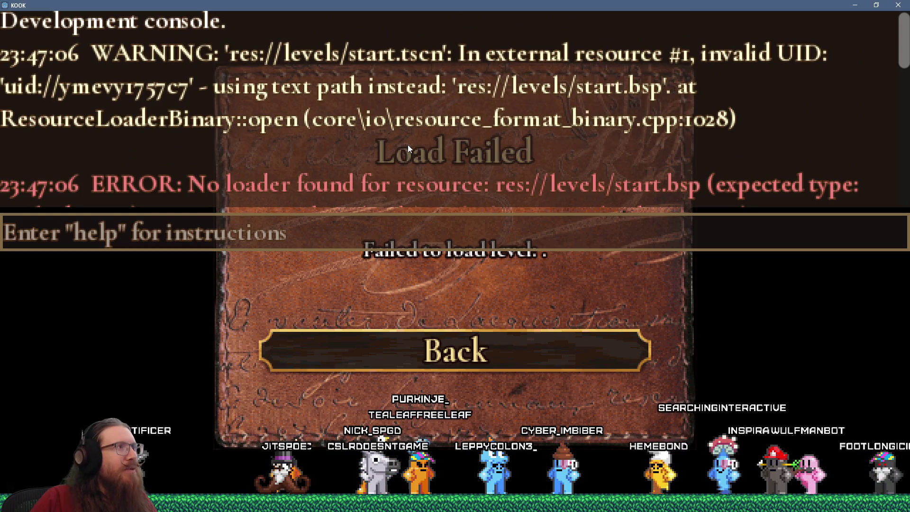
scroll(408, 144, down, 2)
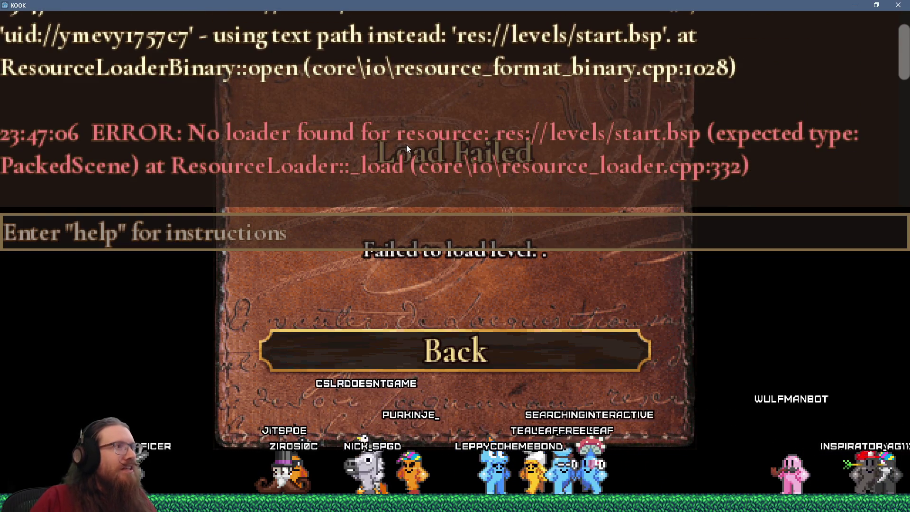
key(alt+Tab)
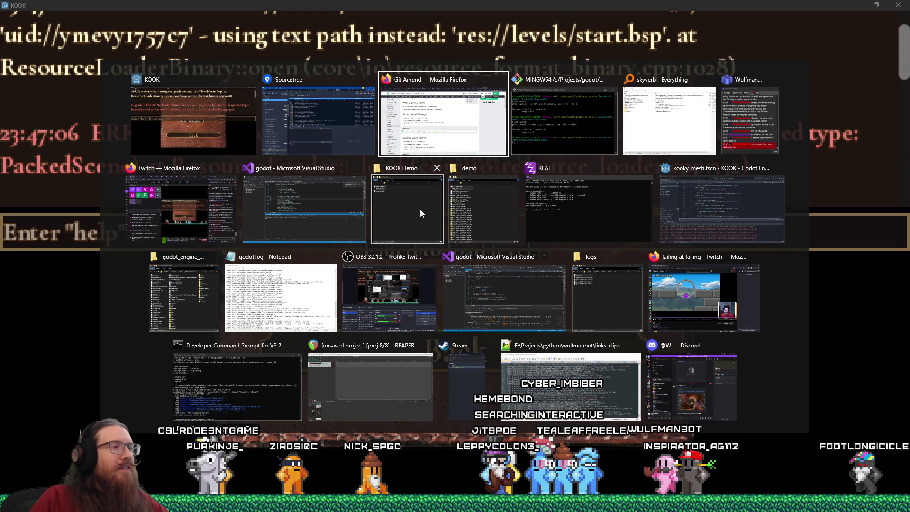
Step: Bring up godot.log in Notepad and select the first SteamHazard SCRIPT ERROR lines
key(alt+shift+Tab)
click(606, 293)
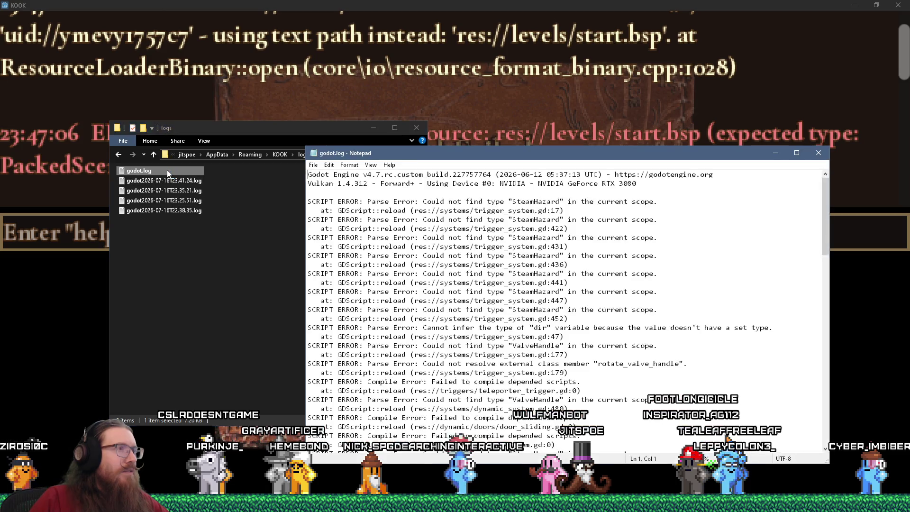
drag(320, 203, 595, 213)
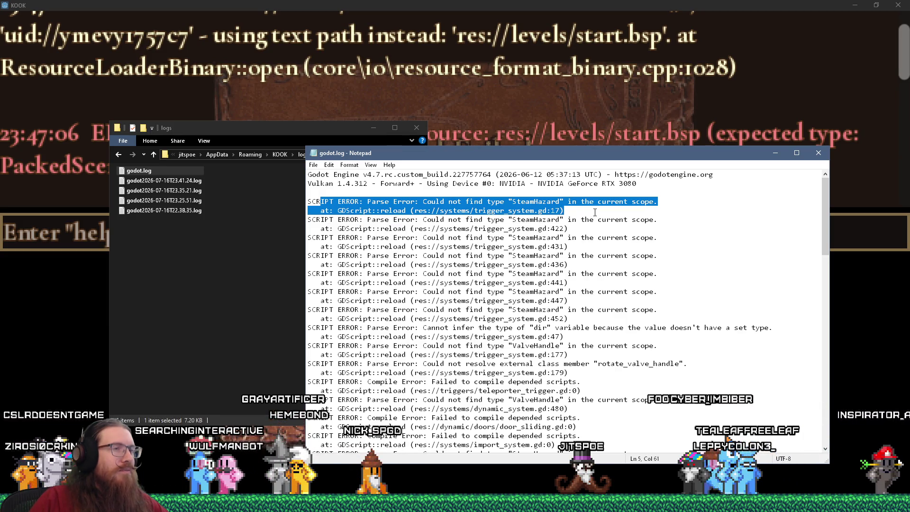
Step: Compare with the KOOK console, then scroll godot.log's SteamHazard and ValveHandle parse errors
click(526, 109)
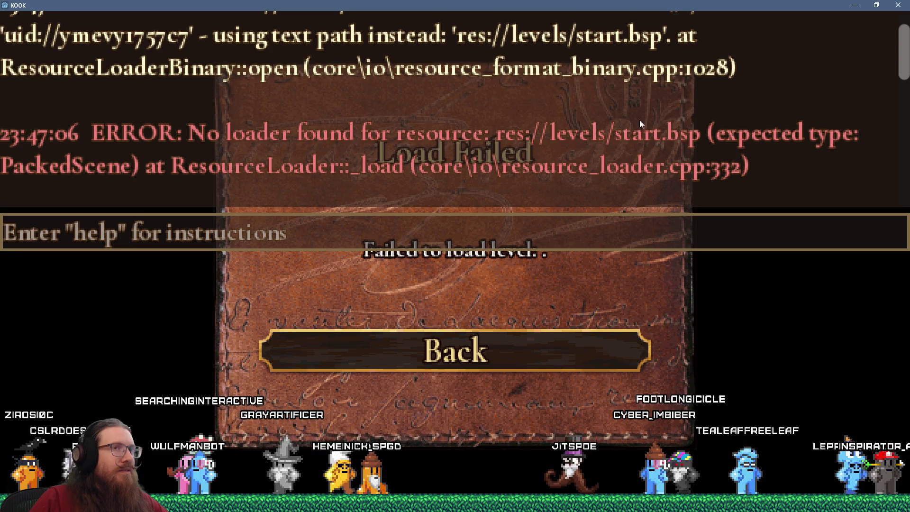
mouse_move(903, 55)
mouse_down()
mouse_move(903, 180)
mouse_move(905, 22)
mouse_up()
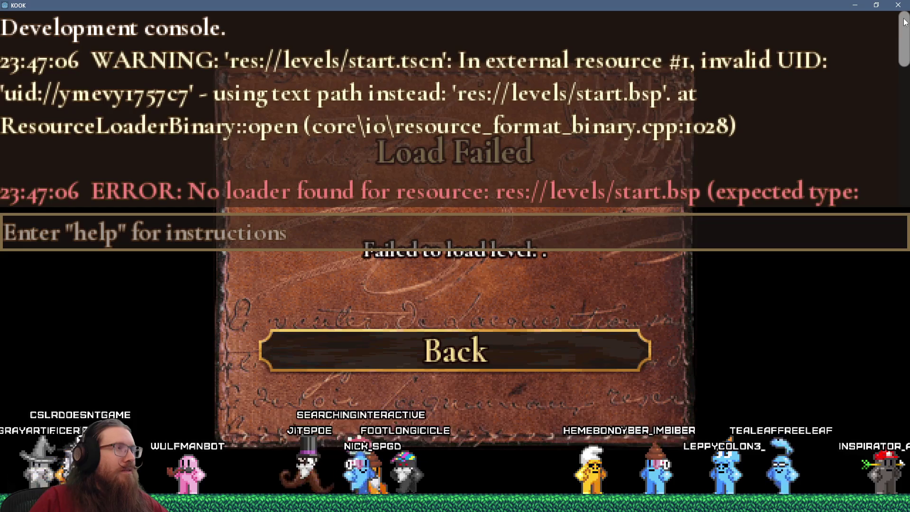
key(alt+Tab)
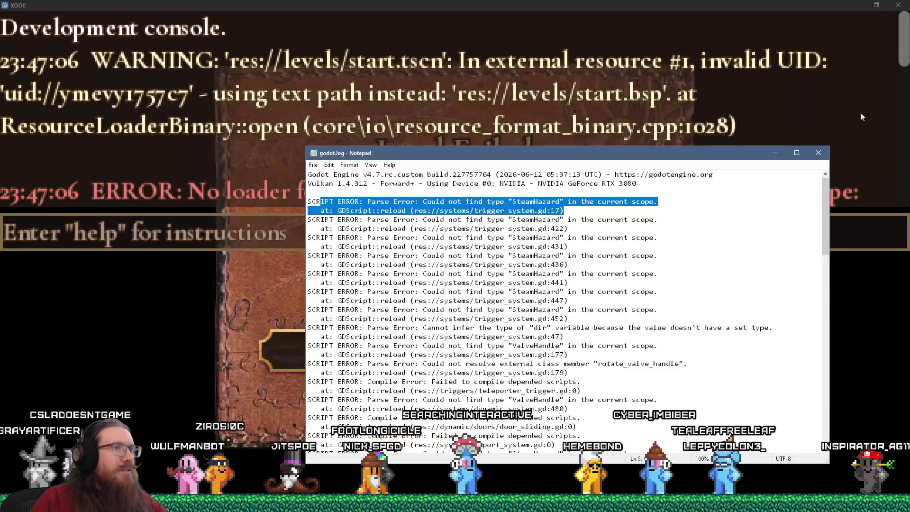
click(756, 214)
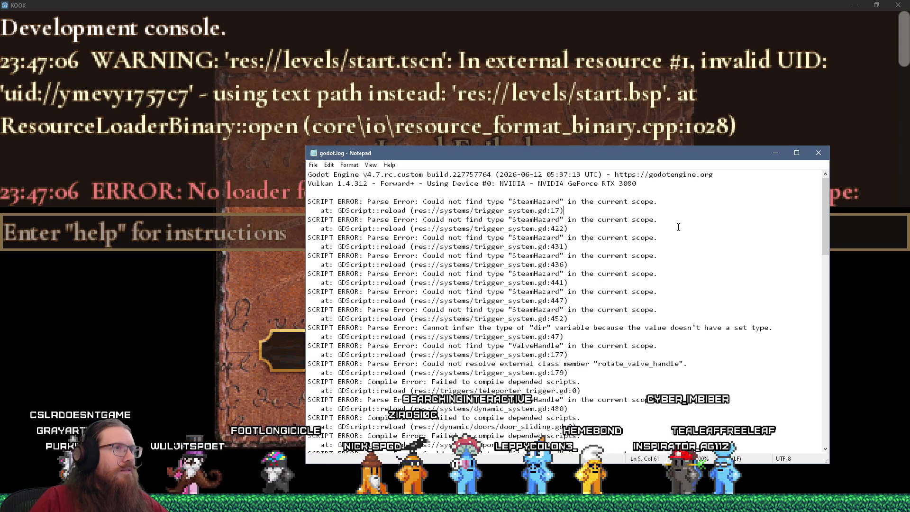
scroll(678, 227, down, 15)
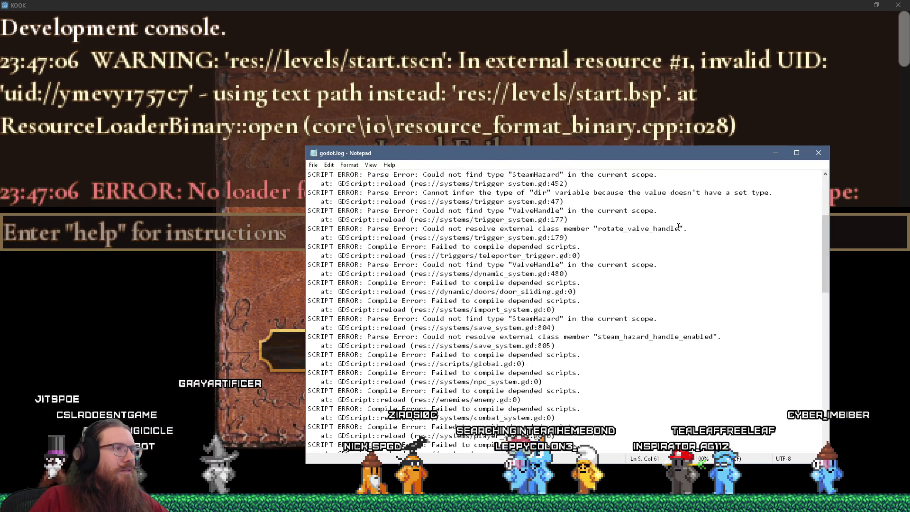
scroll(678, 227, down, 4)
scroll(678, 227, up, 4)
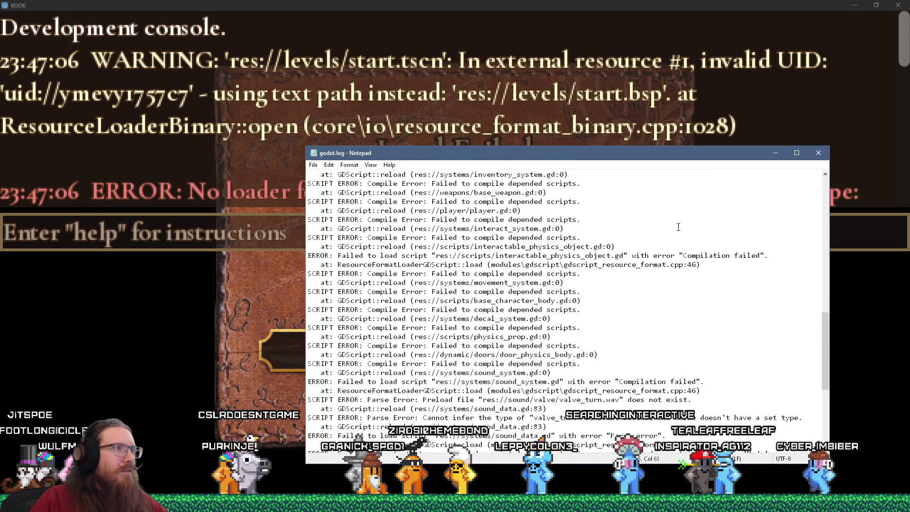
Step: Select the interactable_physics_object.gd load-failure lines and scroll through the rest of godot.log
drag(424, 259, 731, 264)
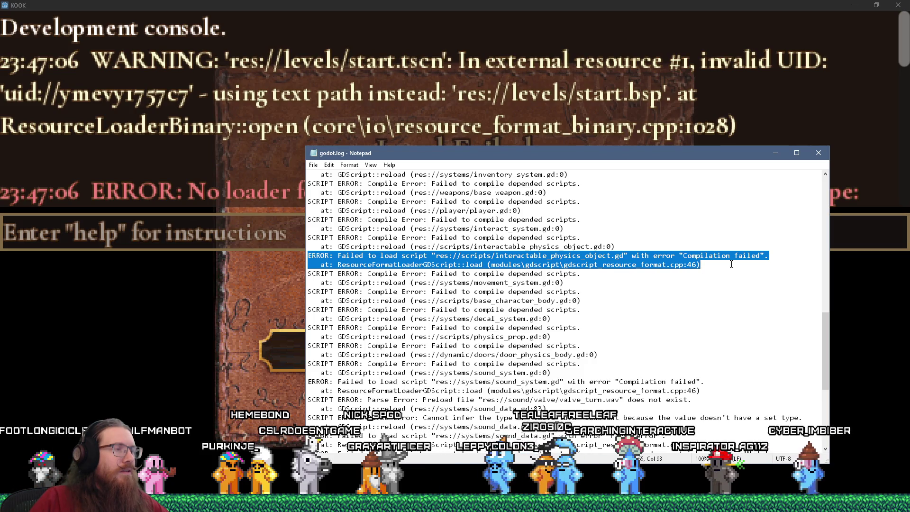
drag(530, 151, 480, 187)
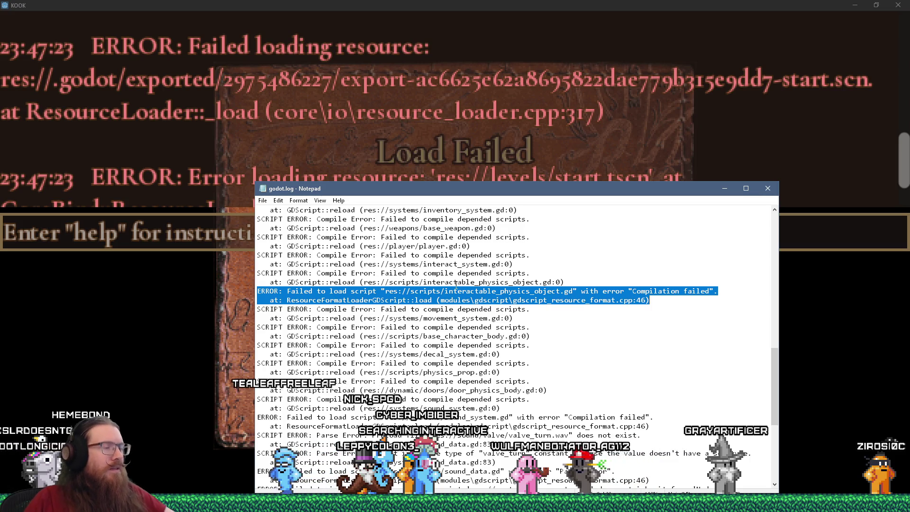
scroll(456, 284, down, 5)
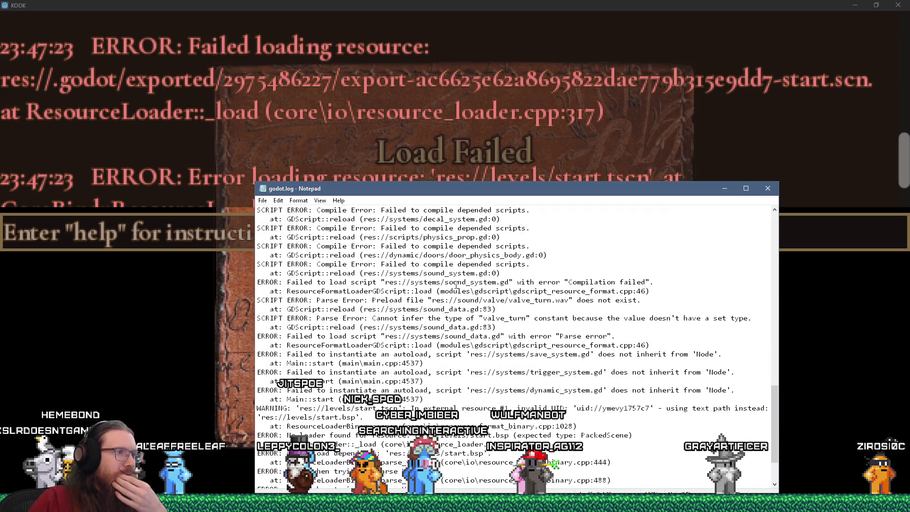
scroll(455, 285, down, 3)
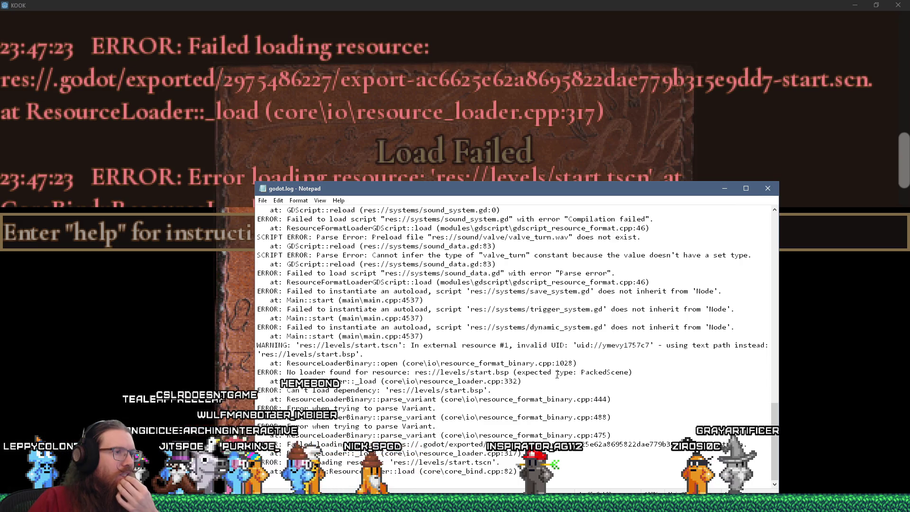
mouse_move(448, 345)
mouse_down()
mouse_move(473, 311)
mouse_move(482, 325)
mouse_move(354, 290)
mouse_move(289, 239)
mouse_move(218, 209)
mouse_up()
scroll(482, 325, up, 3)
scroll(455, 317, up, 10)
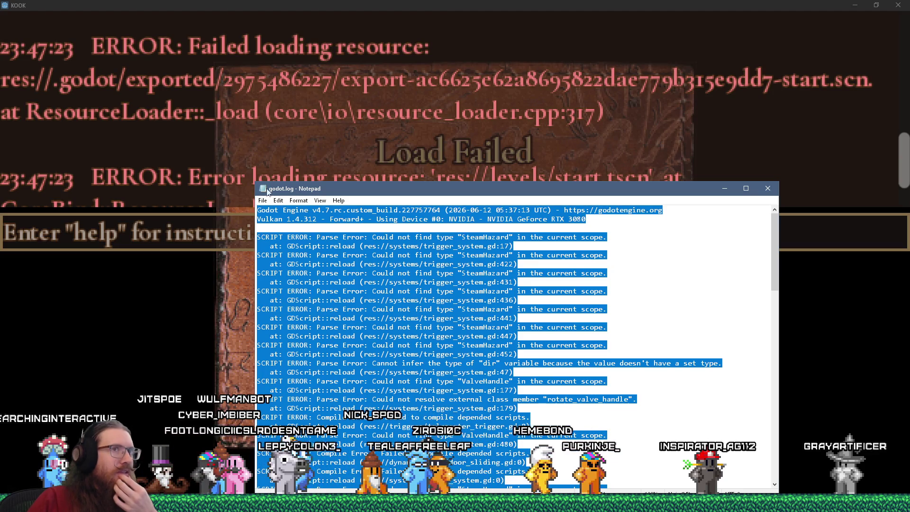
drag(903, 158, 902, 36)
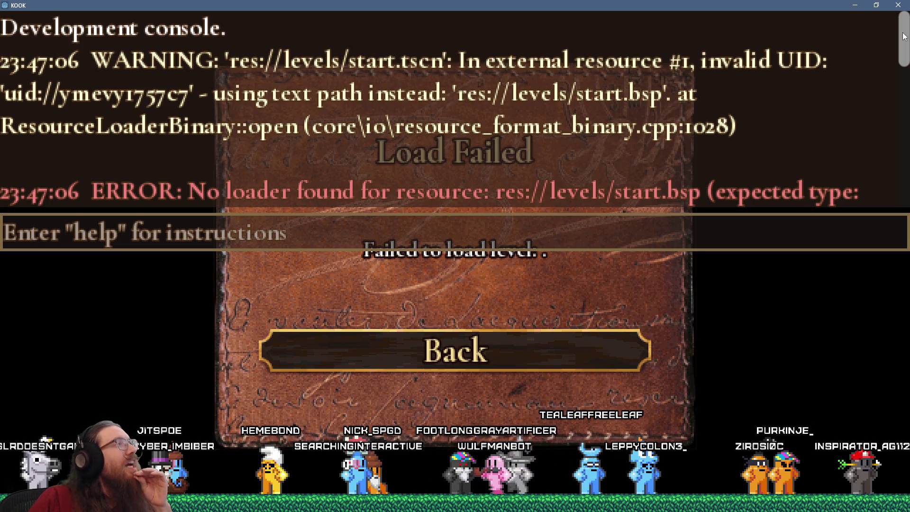
drag(903, 37, 903, 153)
scroll(454, 109, up, 10)
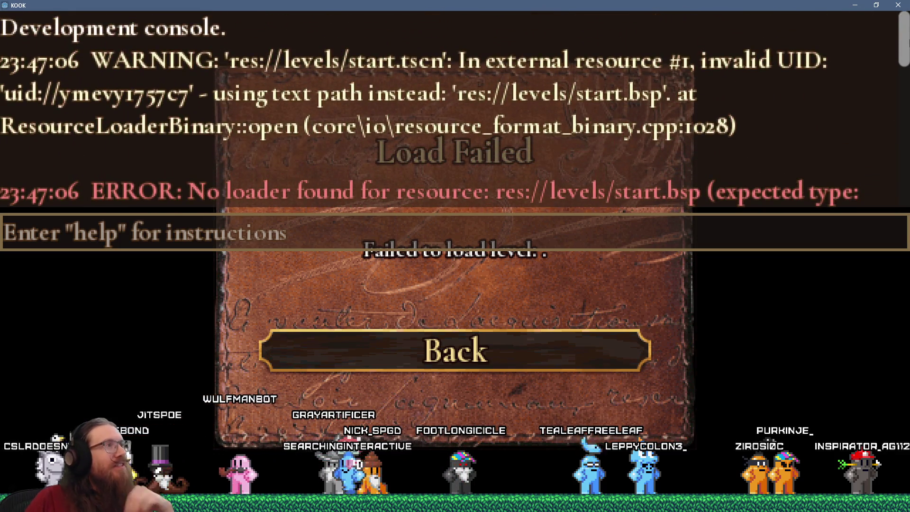
Step: Mark godot.log down to the start.bsp loader error, reselect the SteamHazard errors, then return to KOOK
key(alt+Tab)
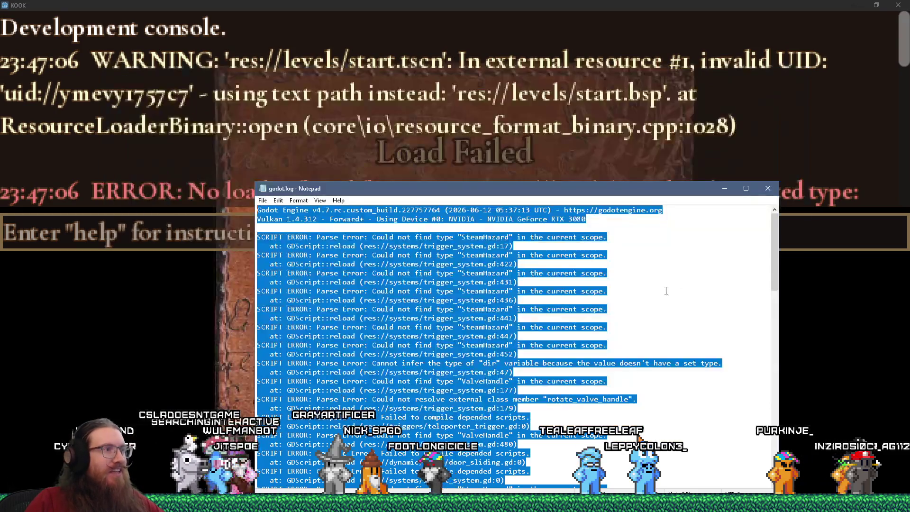
click(656, 275)
scroll(668, 285, down, 15)
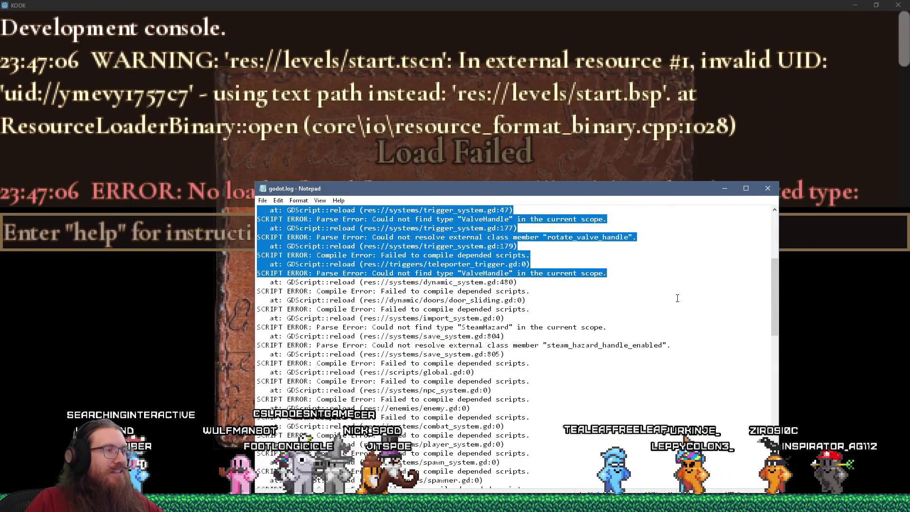
scroll(678, 298, down, 7)
shift+click(659, 383)
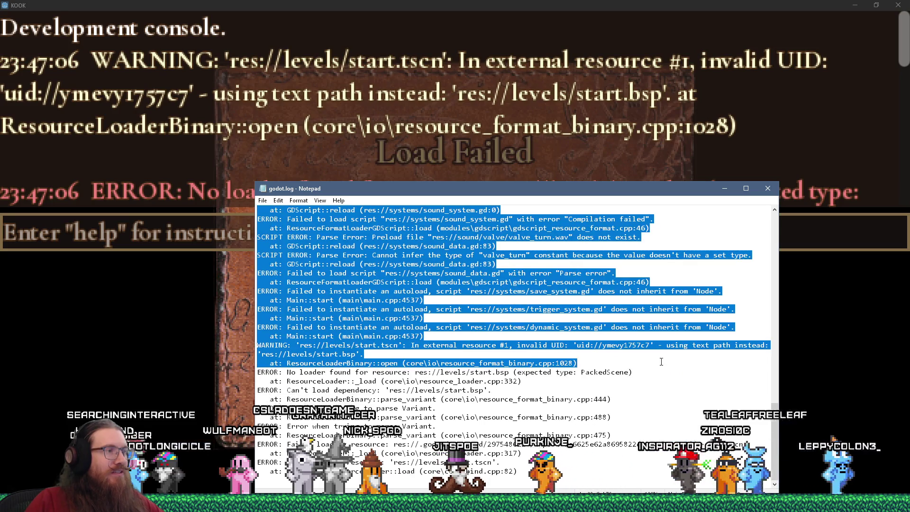
shift+click(659, 407)
scroll(659, 408, up, 15)
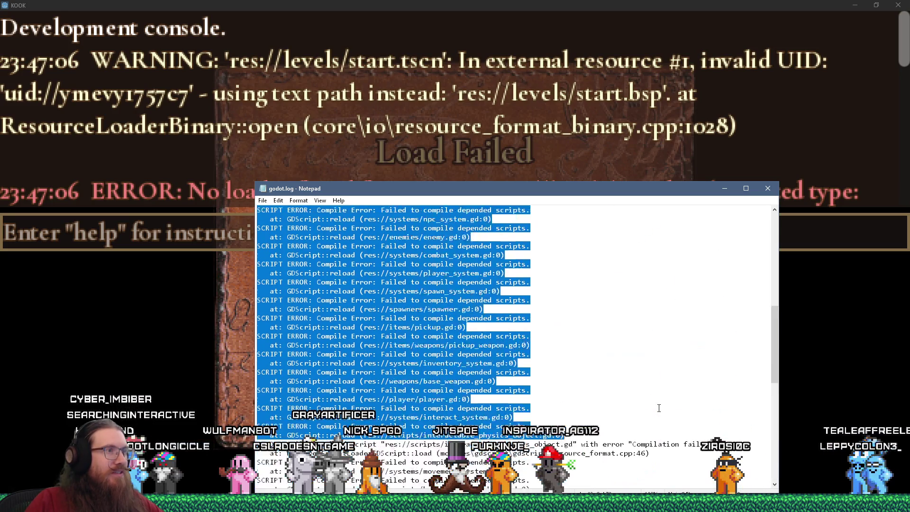
scroll(659, 408, up, 2)
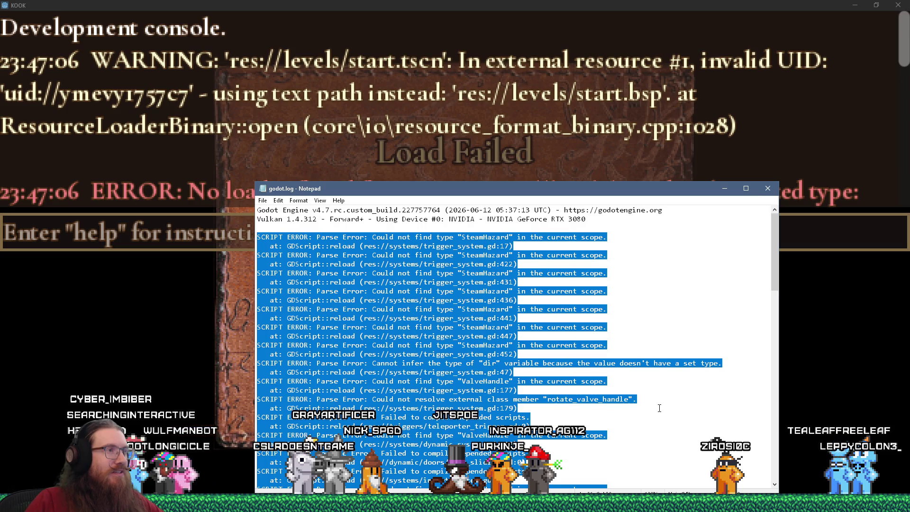
click(694, 290)
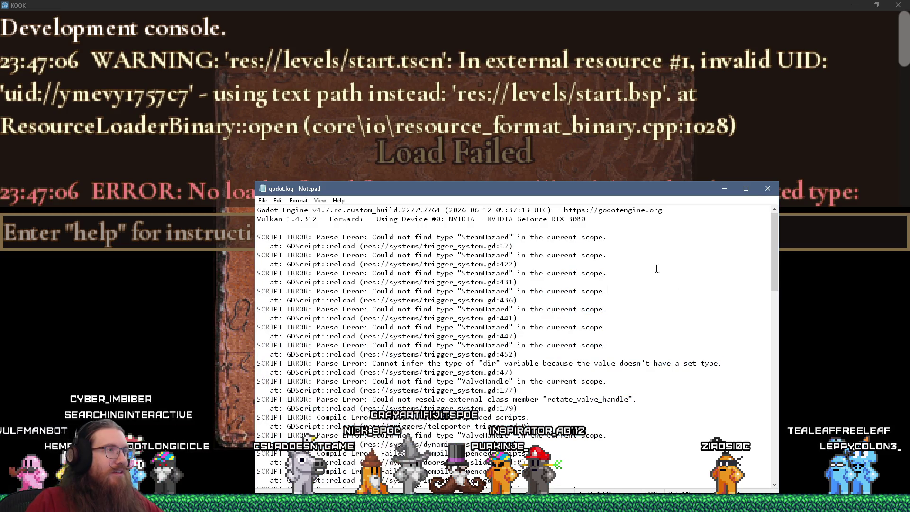
drag(640, 236, 661, 287)
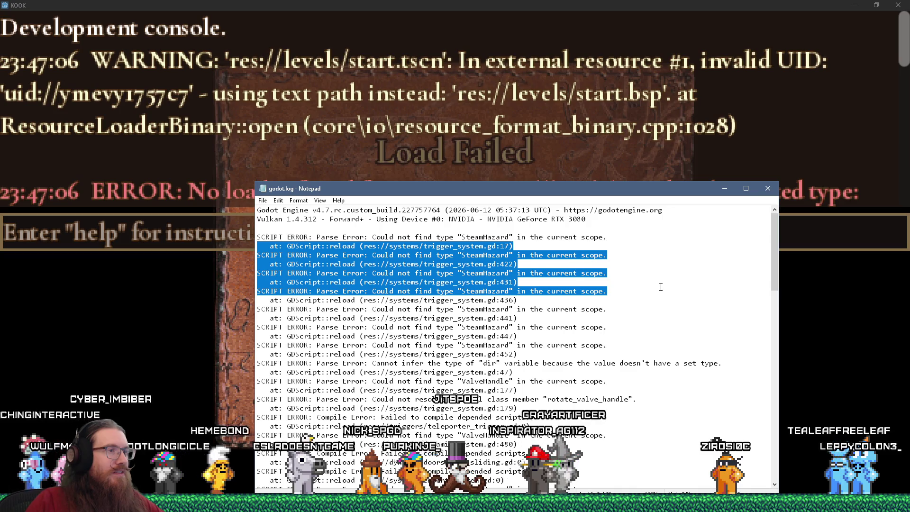
scroll(661, 287, down, 12)
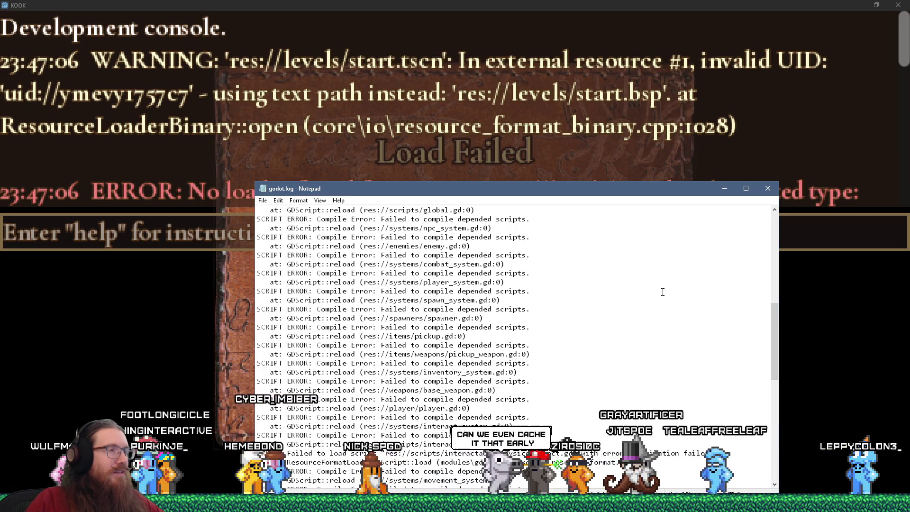
key(alt+Tab)
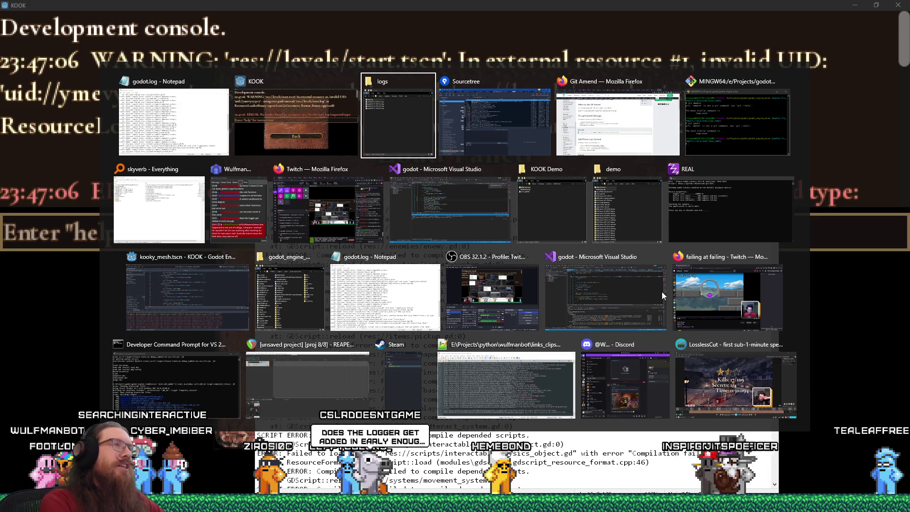
key(alt+shift+Tab)
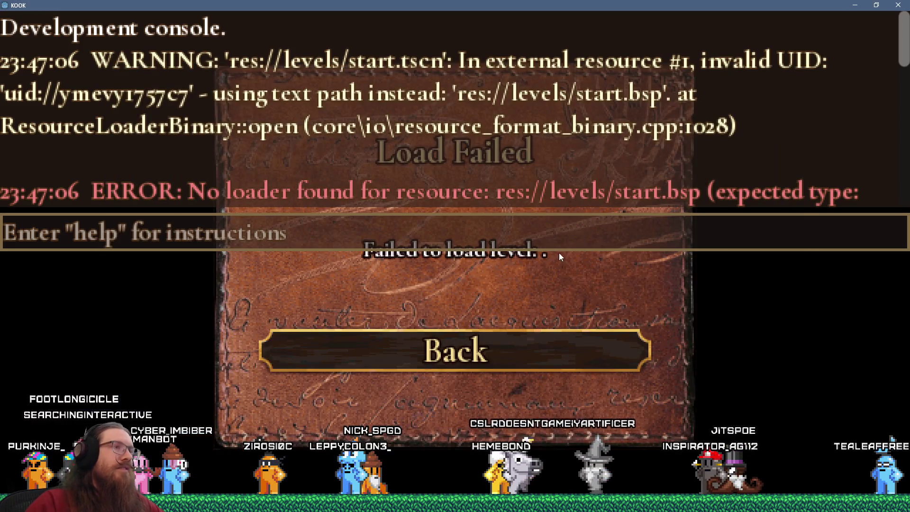
Step: Select godot.log's error lines down to the dir error
scroll(627, 147, down, 5)
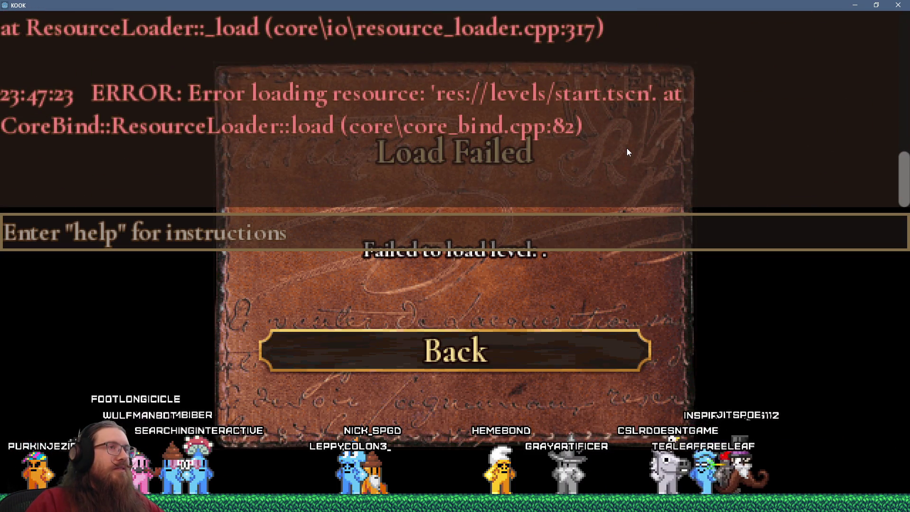
key(alt+Tab)
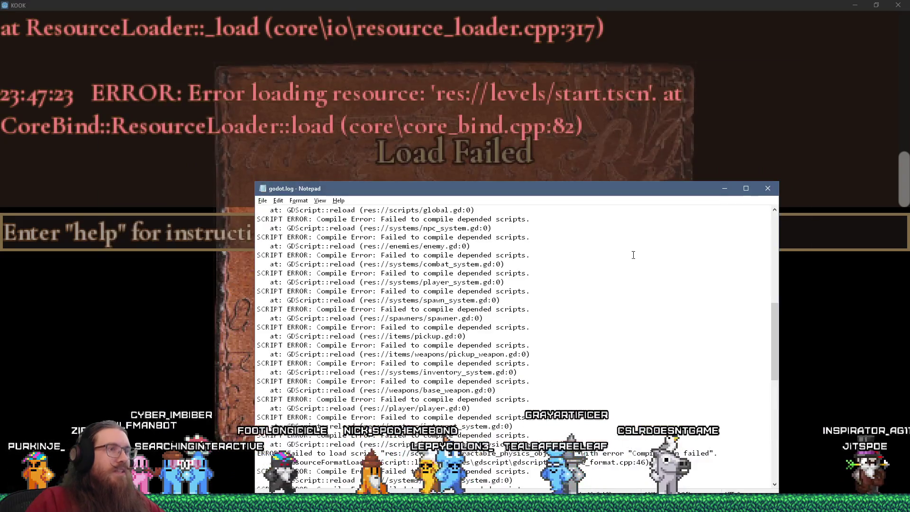
mouse_move(772, 324)
mouse_down()
mouse_move(771, 235)
mouse_move(760, 435)
mouse_move(725, 241)
mouse_move(730, 205)
mouse_move(700, 131)
mouse_move(689, 160)
mouse_move(693, 191)
mouse_up()
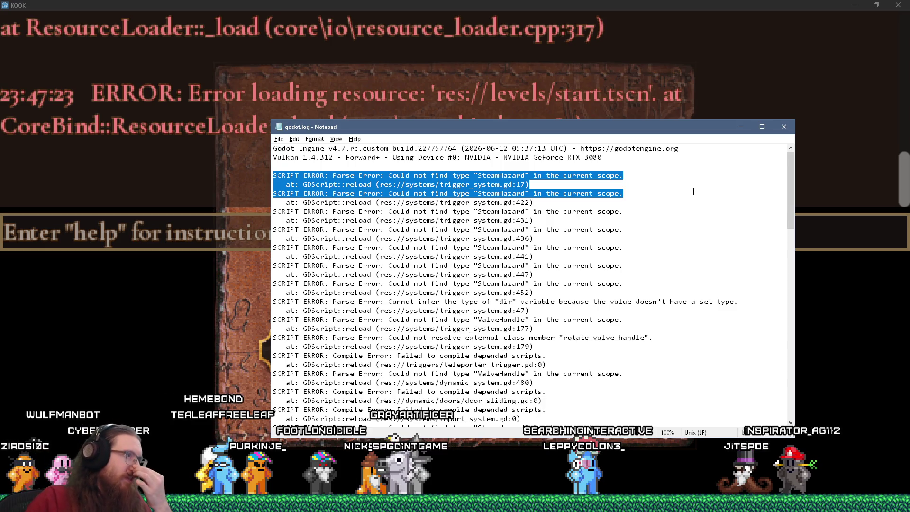
drag(693, 191, 708, 303)
Step: Close godot.log in Notepad and quit the KOOK game with Alt+F4
scroll(709, 304, down, 15)
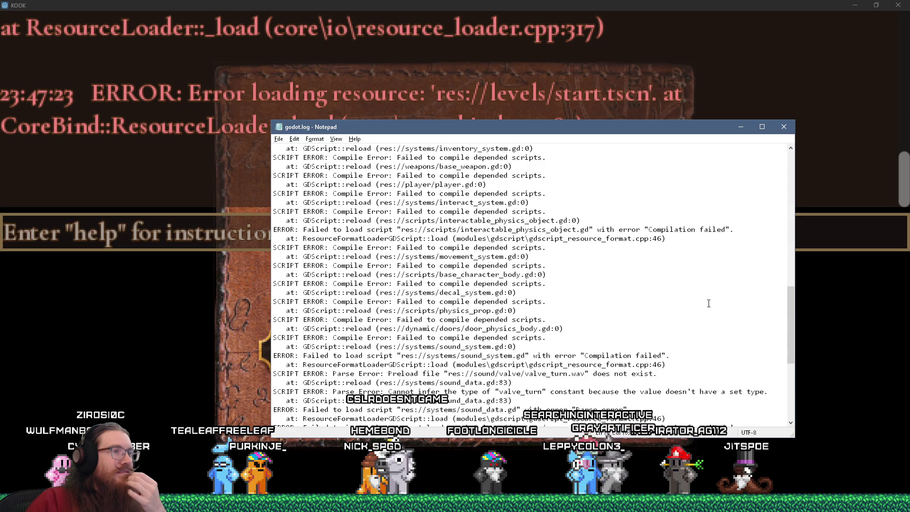
scroll(708, 303, down, 7)
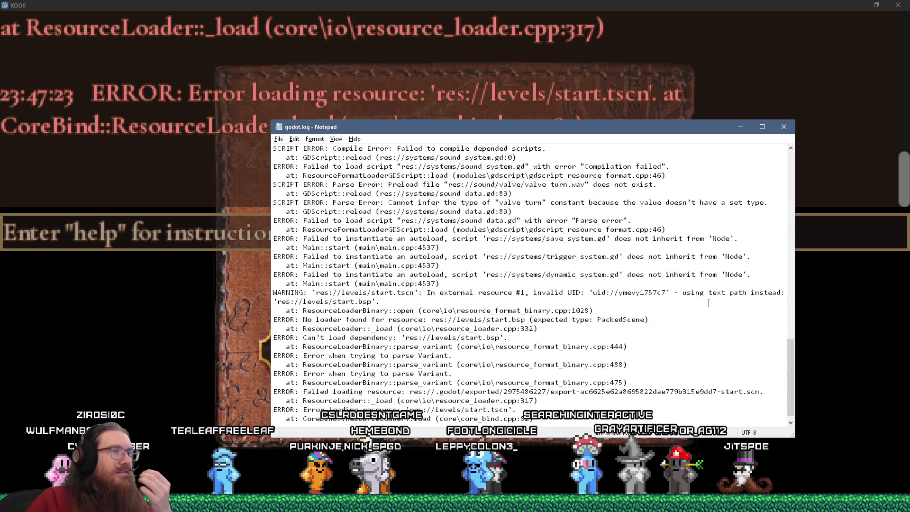
click(783, 126)
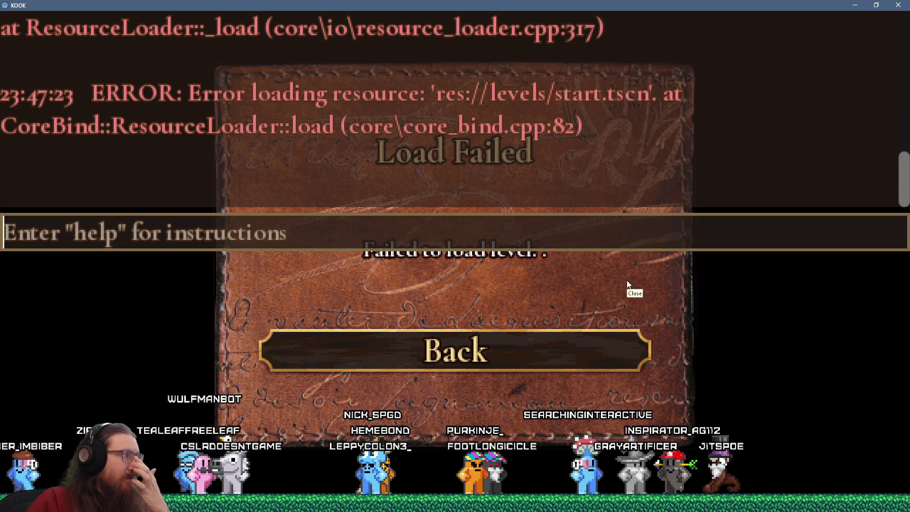
key(alt+F4)
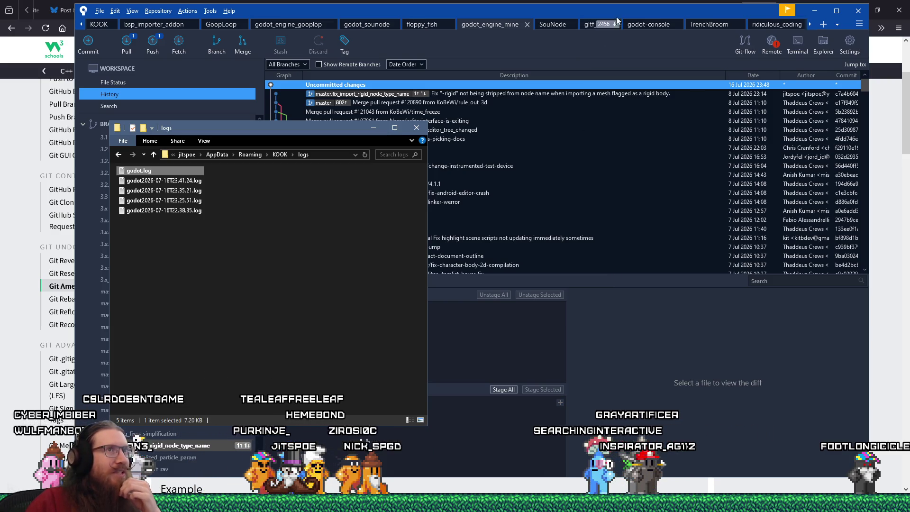
Step: Check which branches Sourcetree's Push dialog lists, then close it without pushing
mouse_move(624, 13)
mouse_down()
mouse_move(645, 21)
mouse_move(635, 17)
mouse_up()
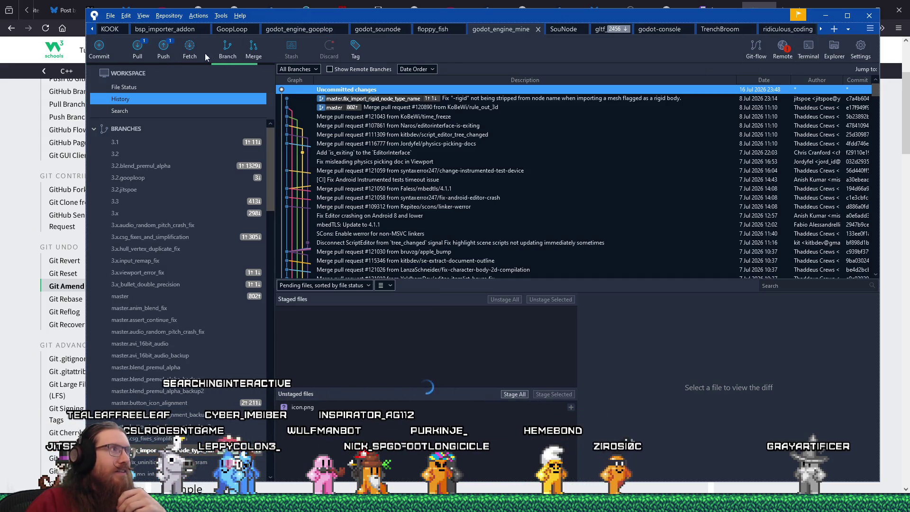
click(168, 47)
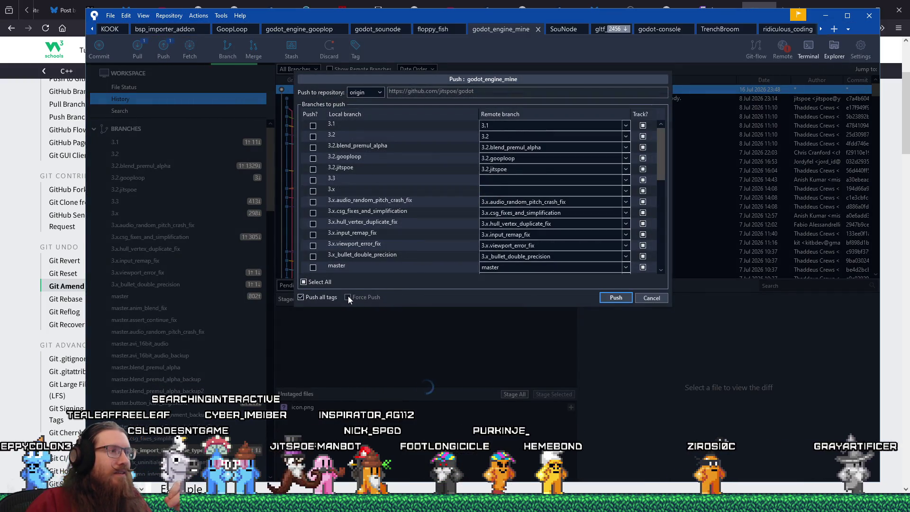
drag(660, 174, 656, 237)
drag(655, 237, 657, 229)
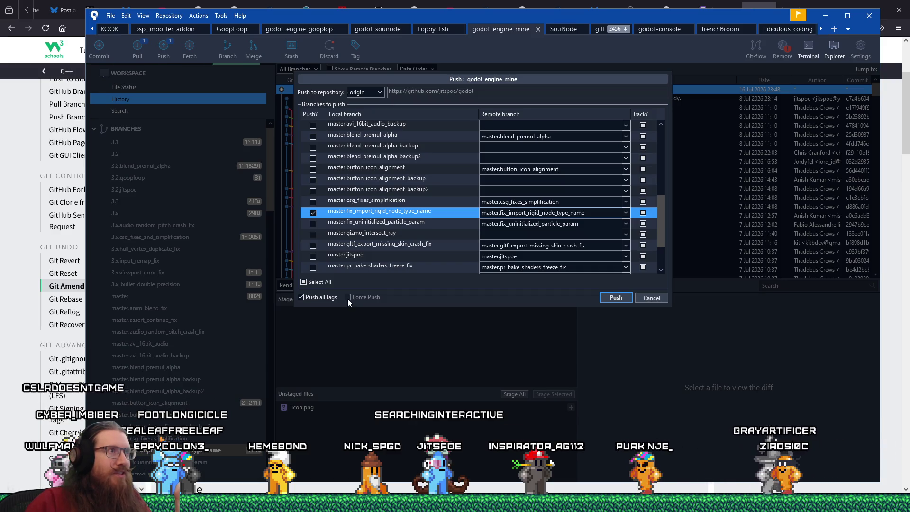
click(616, 297)
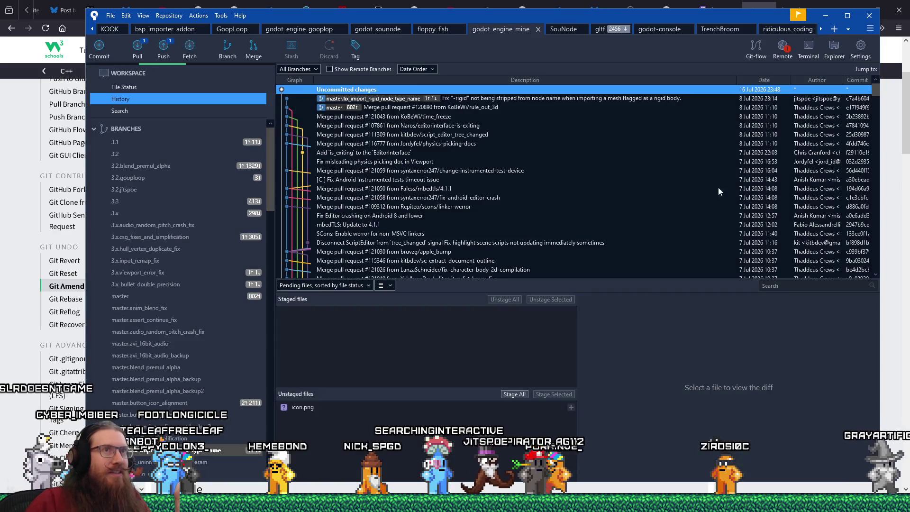
click(808, 50)
text(git push -f)
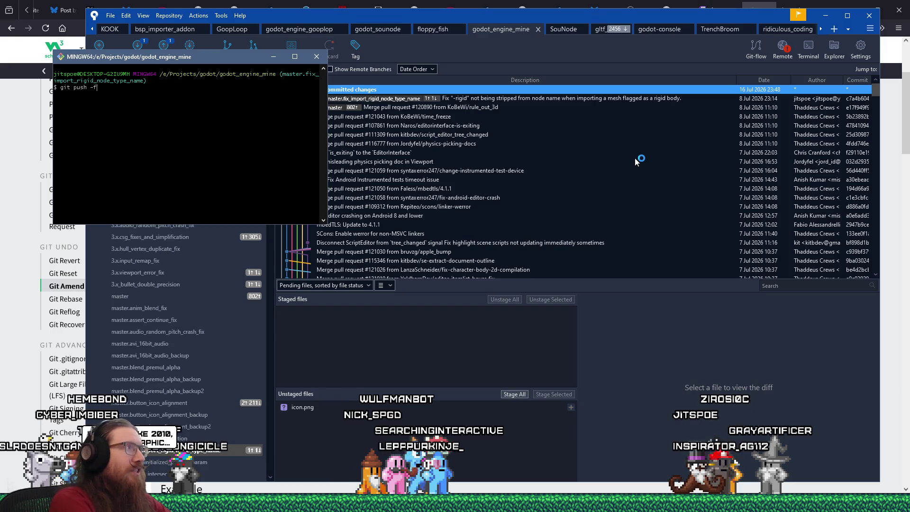
Step: Force-push master.fix_import_rigid_node_type_name to the GitHub fork with git push -f, then show Firefox
drag(199, 56, 488, 79)
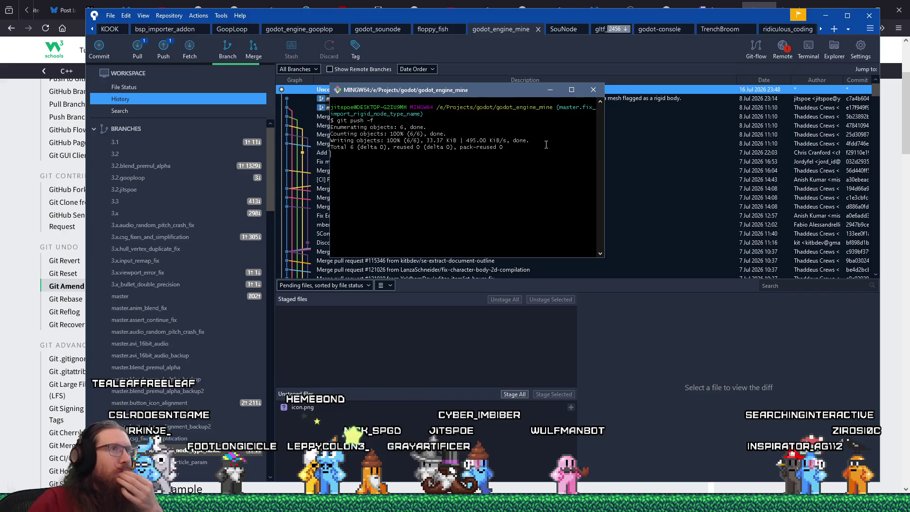
click(755, 6)
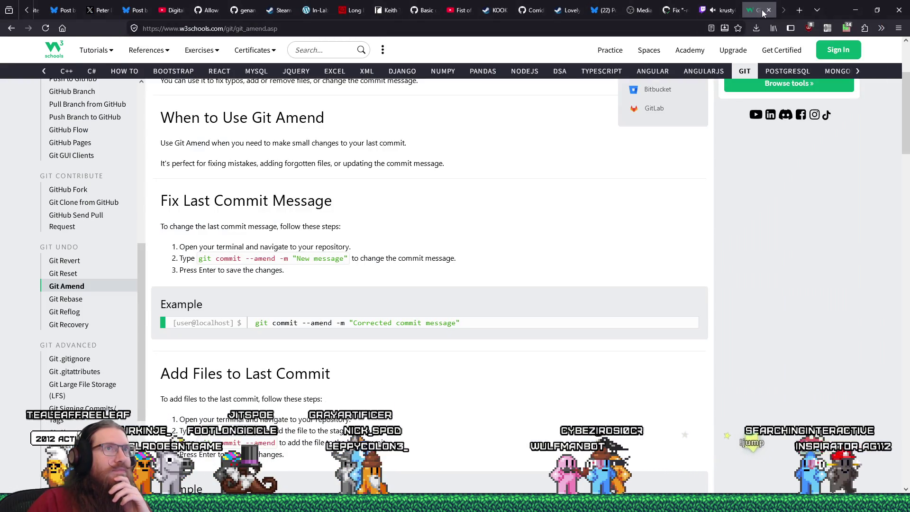
Step: Close the two leftover tutorial tabs and switch to the pull request tab
click(768, 11)
click(759, 13)
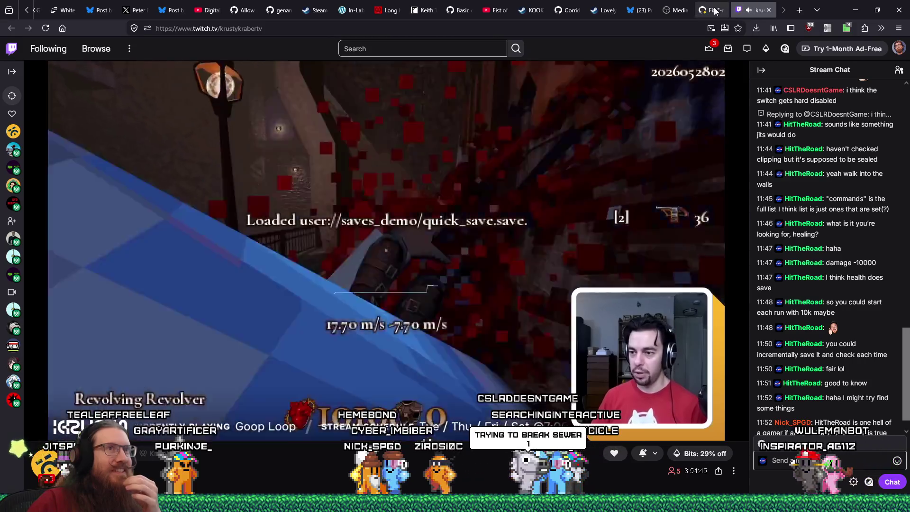
click(716, 12)
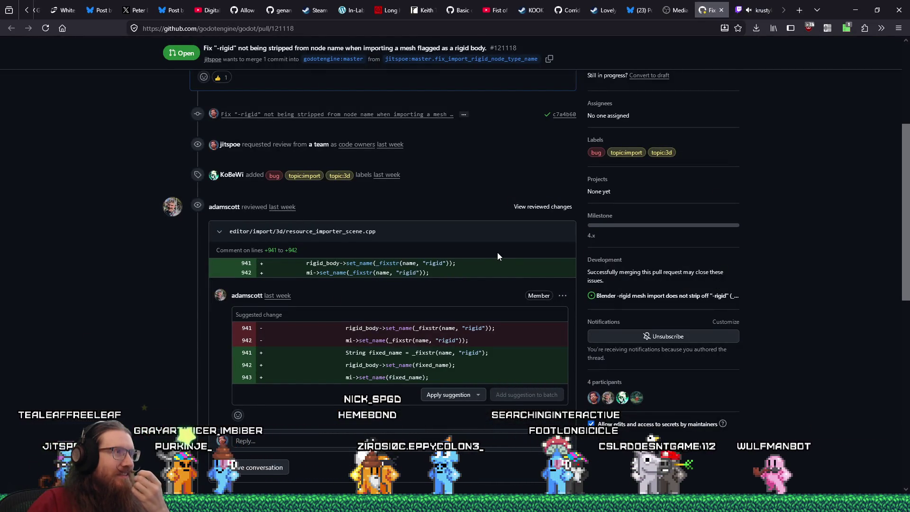
scroll(497, 257, up, 5)
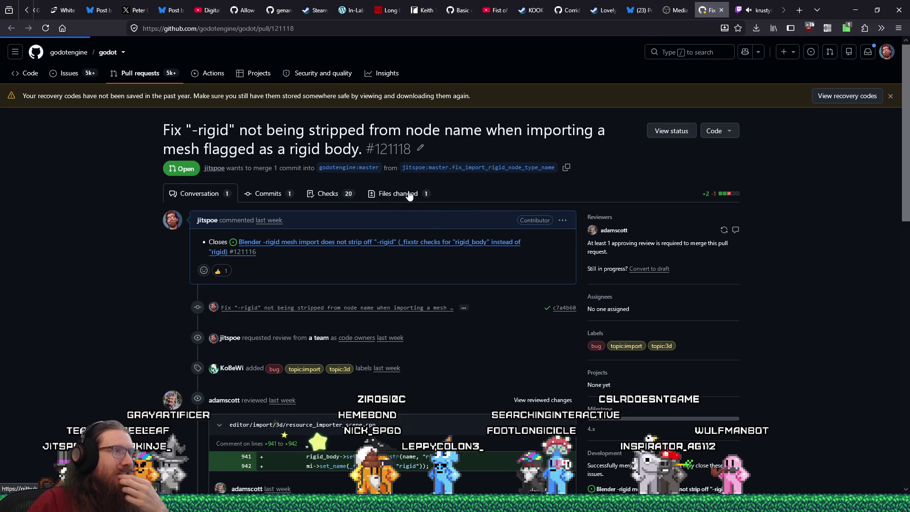
Step: View the pull request's one-file diff, then return to the full pull request page
click(409, 196)
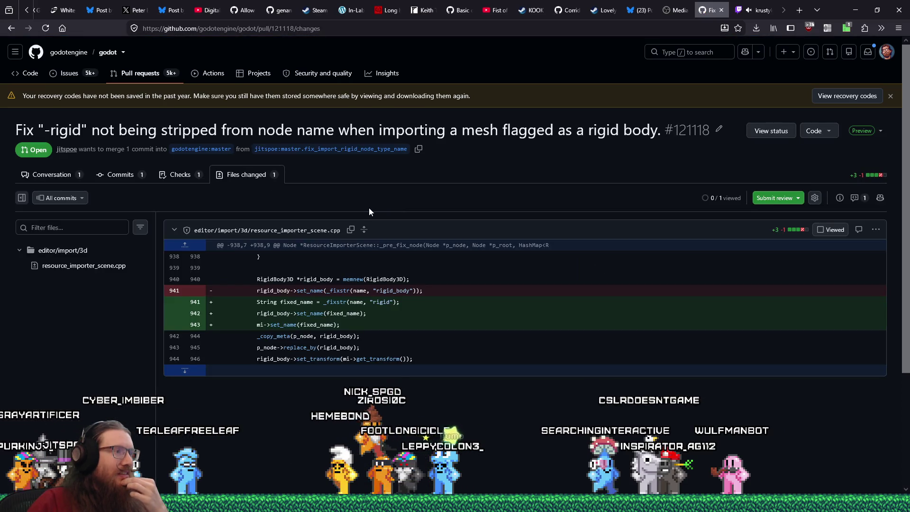
scroll(277, 301, down, 3)
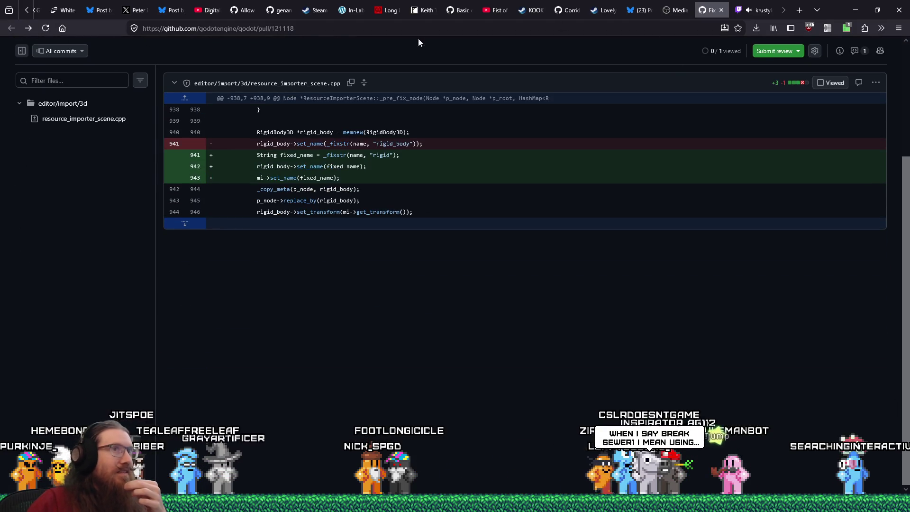
click(682, 14)
click(703, 12)
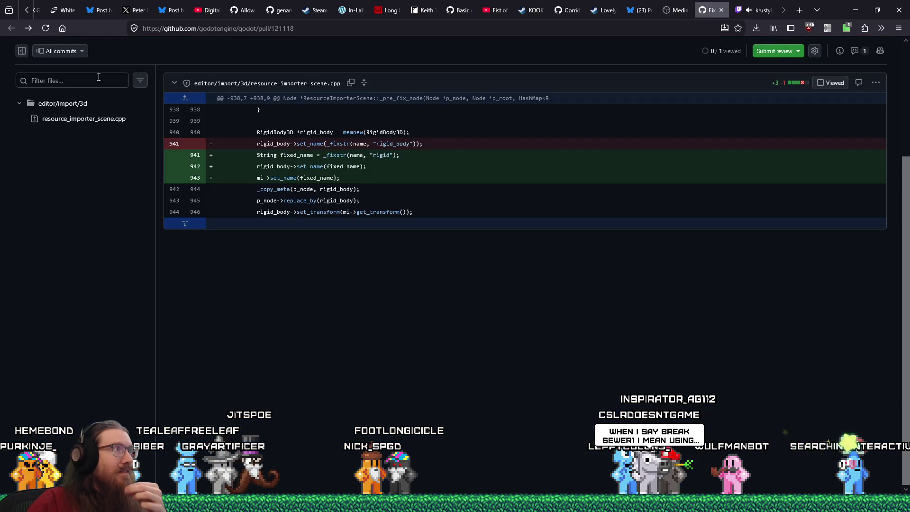
scroll(226, 199, up, 3)
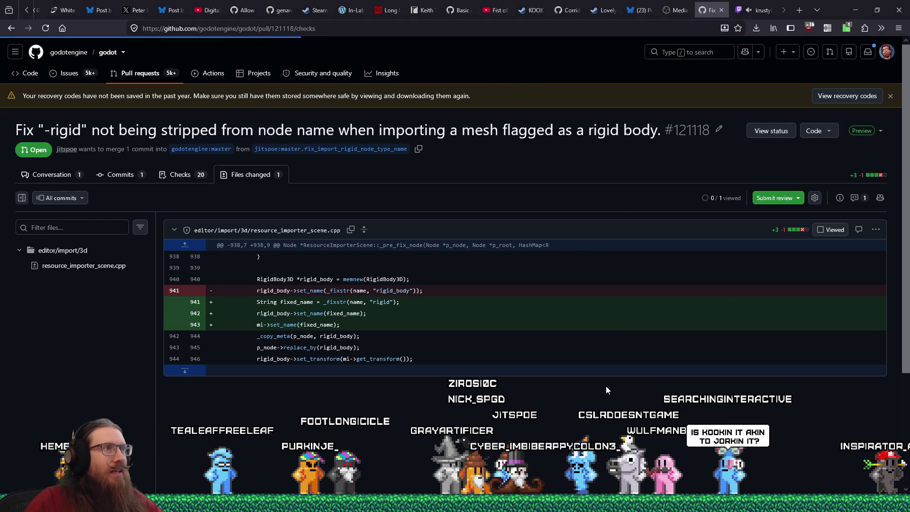
Step: Cycle through the open windows but stay on the GitHub pull request page
key(alt+Tab)
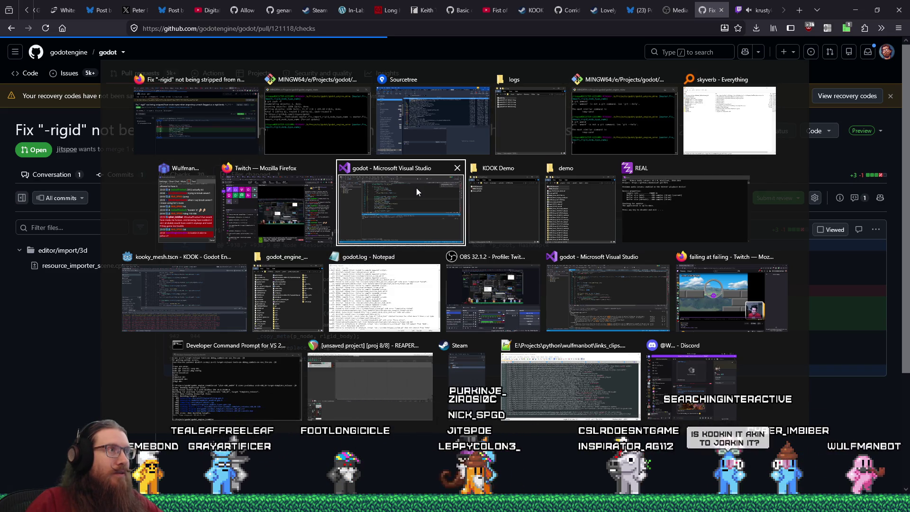
key(alt+shift+Tab)
key(alt+shift+Tab)
key(alt+shift+Tab)
key(alt+shift+Tab)
key(alt+shift+Tab)
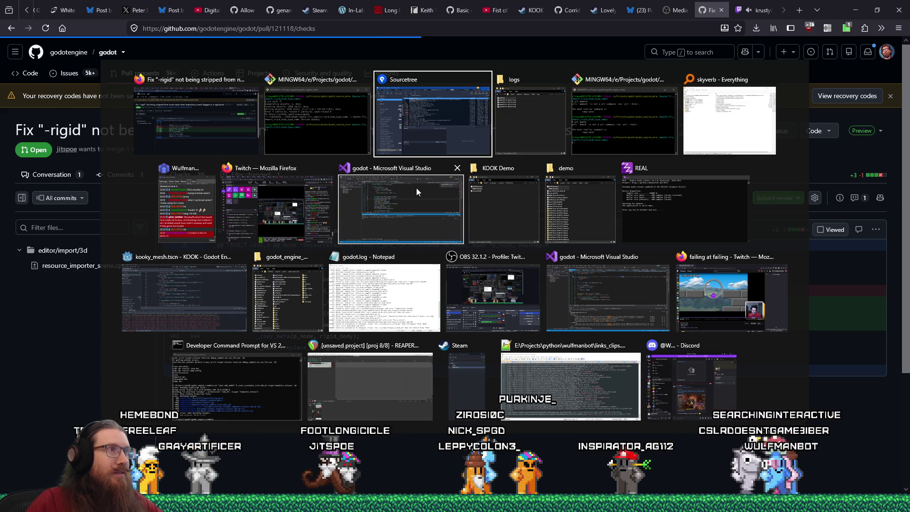
key(Escape)
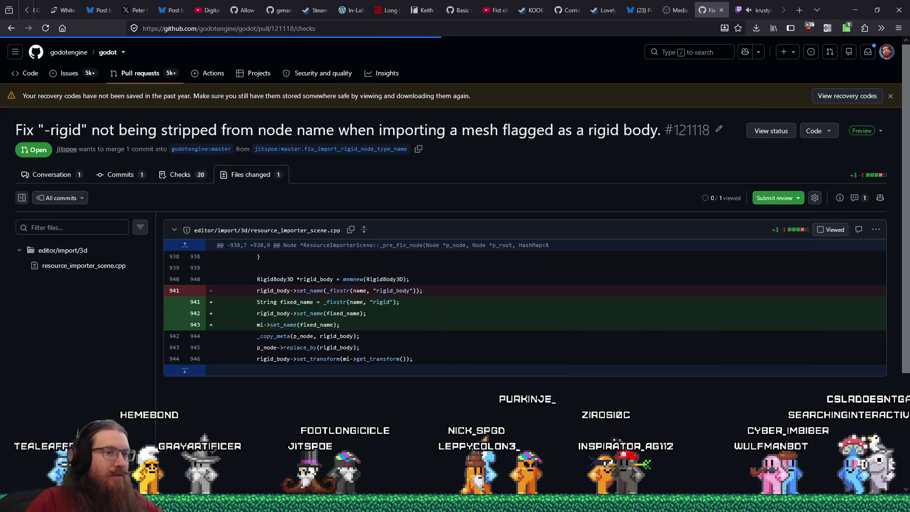
Step: In Project > Export, set the DEMO preset's GDScript export mode to Binary tokens (faster loading)
key(alt+Tab)
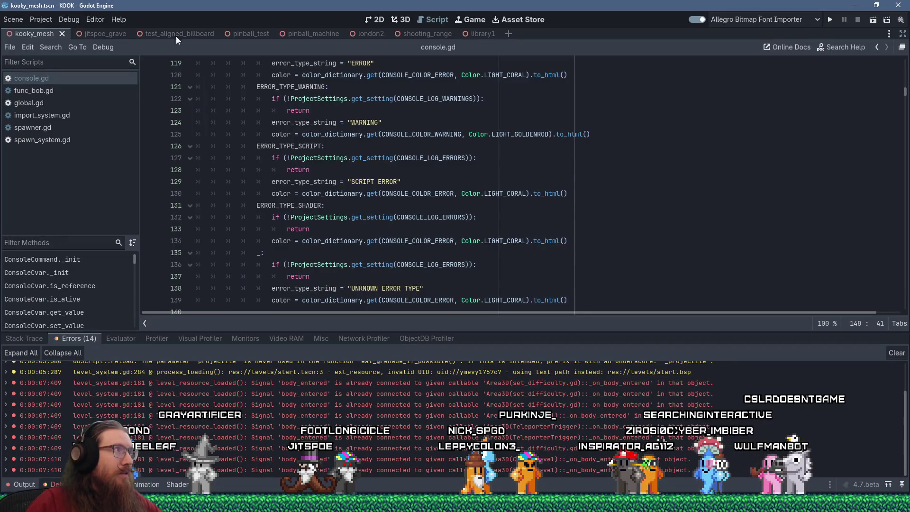
click(46, 22)
click(61, 80)
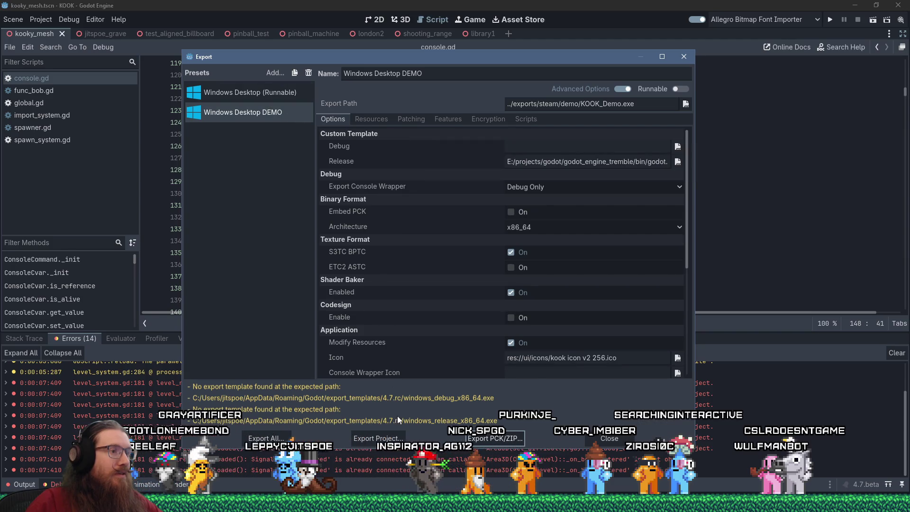
click(523, 121)
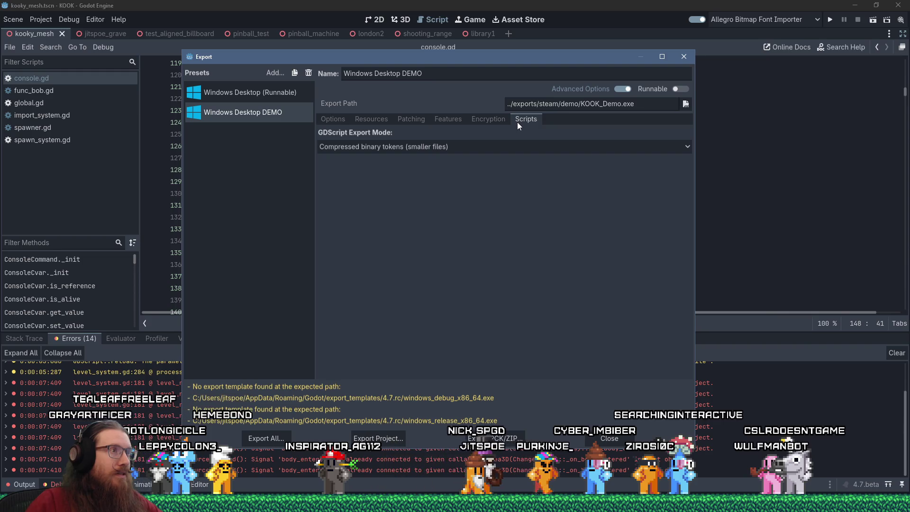
click(516, 148)
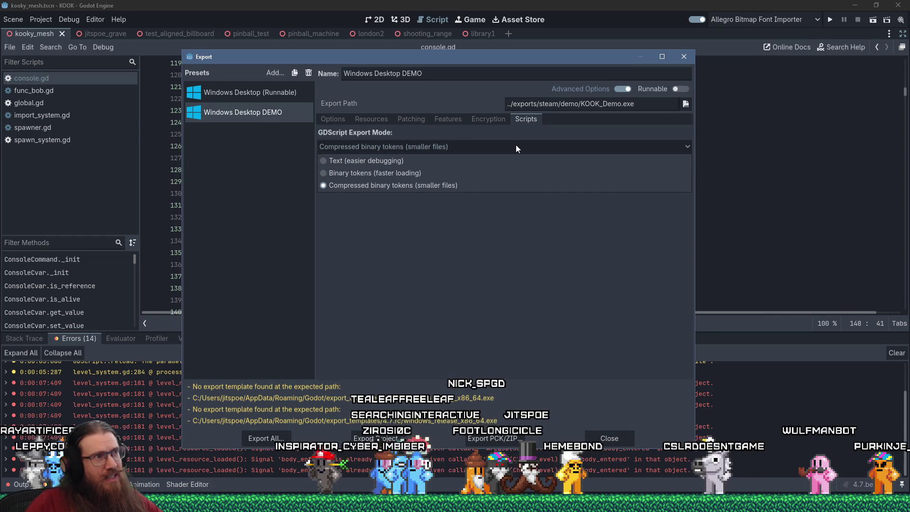
click(449, 173)
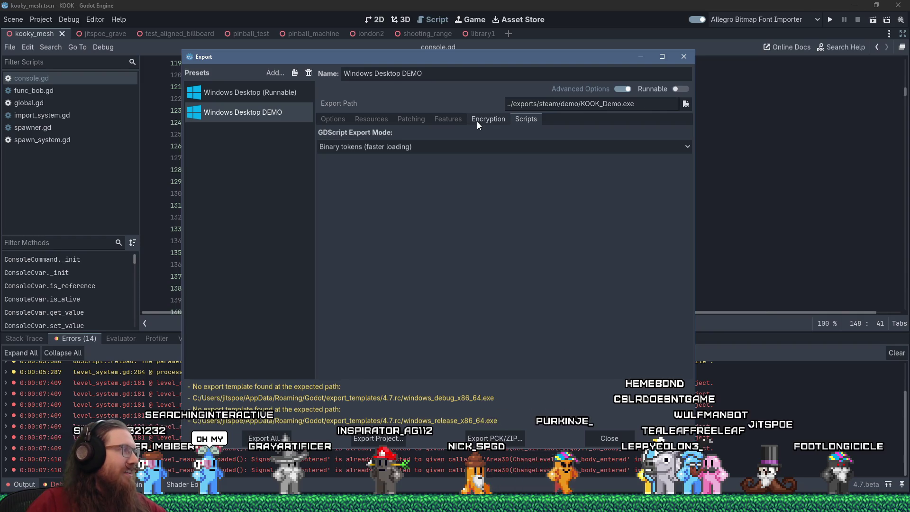
Step: Check the DEMO preset's encryption settings, then show its Resources tree with the root re-folded
click(477, 121)
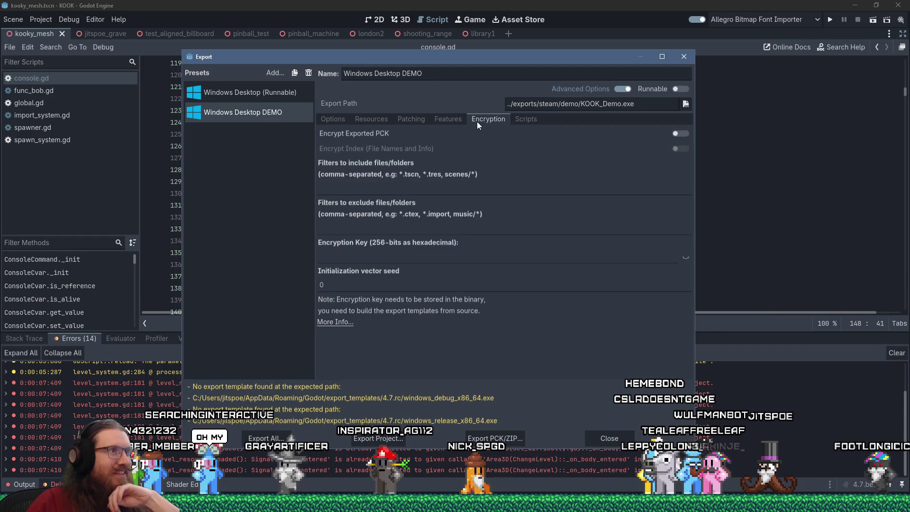
click(356, 118)
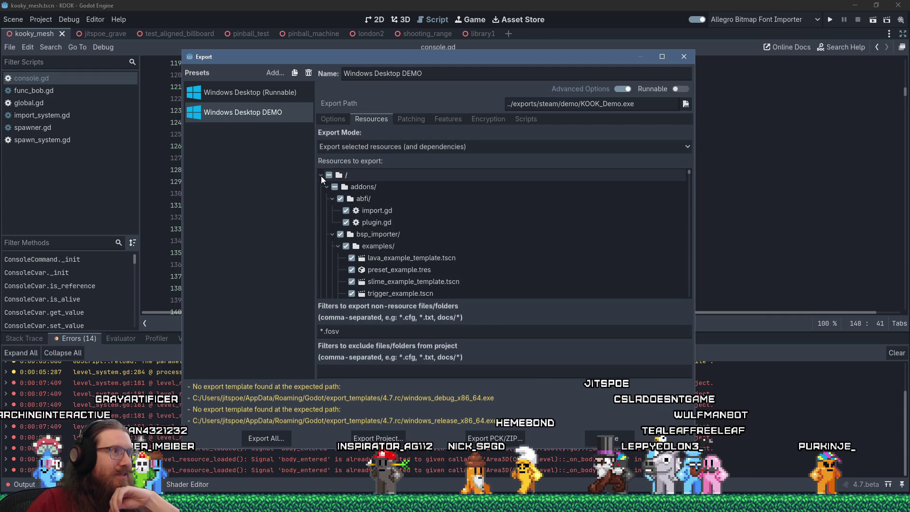
shift+click(320, 174)
click(320, 174)
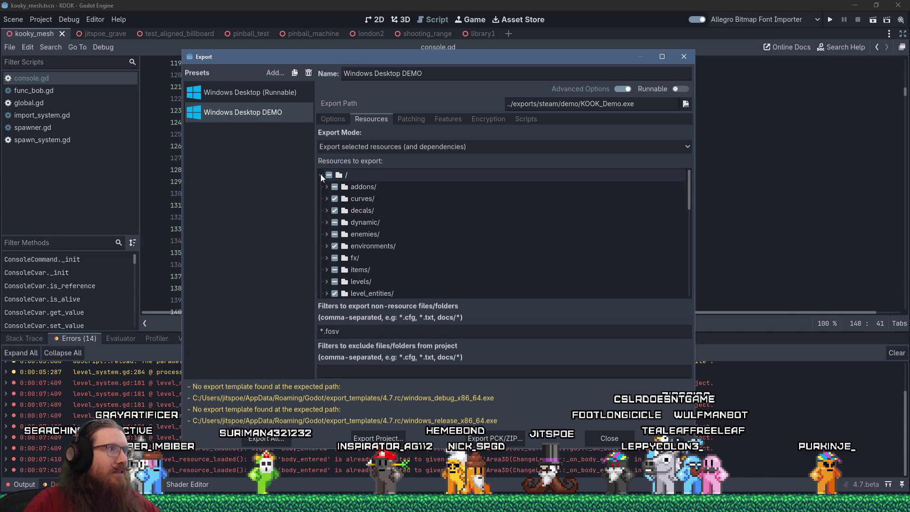
Step: Scroll through the exported resource tree and expand the addons folder
scroll(323, 194, down, 2)
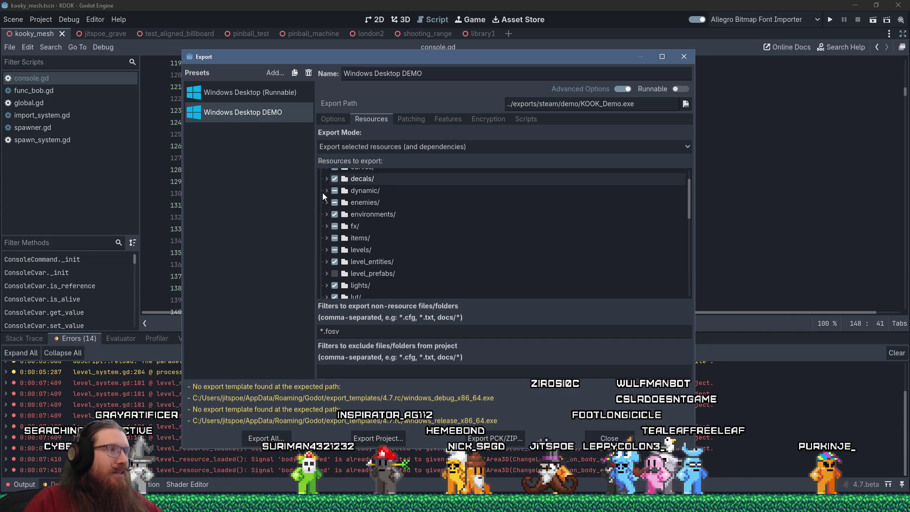
scroll(323, 193, down, 2)
scroll(322, 193, up, 4)
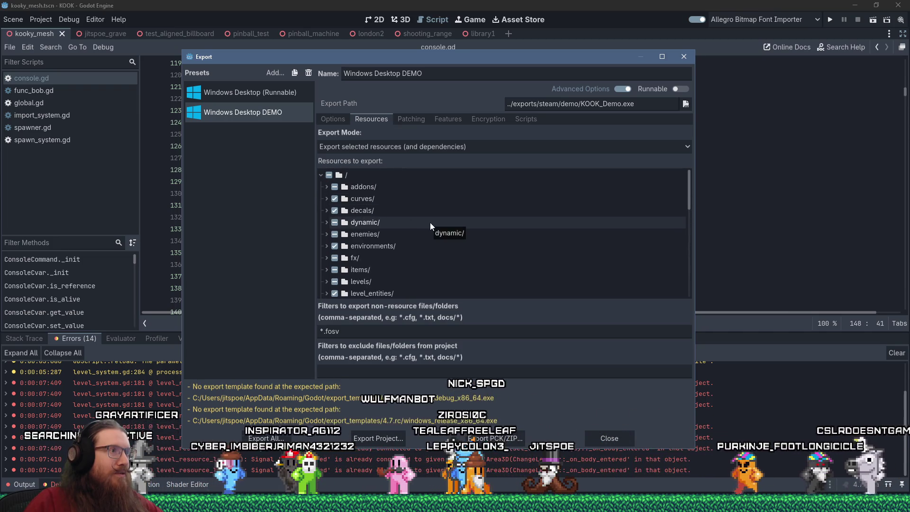
scroll(430, 223, down, 4)
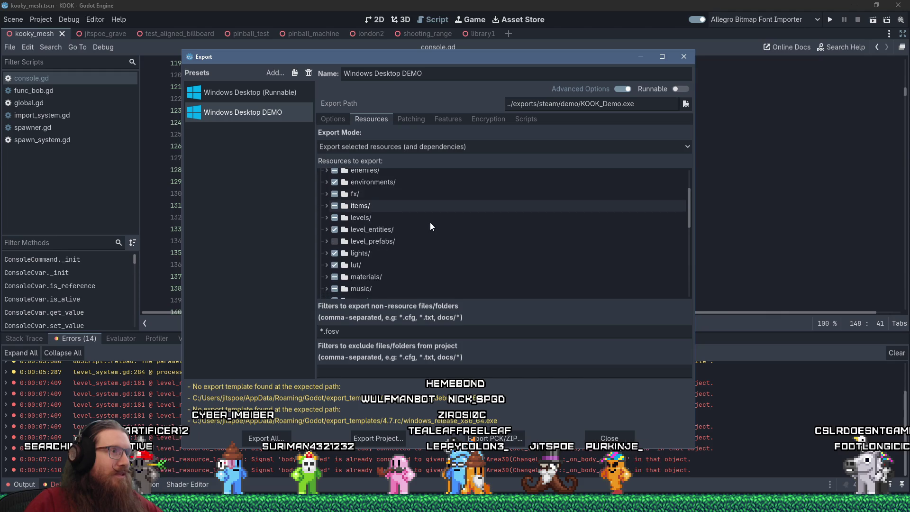
scroll(430, 226, down, 1)
scroll(431, 226, down, 4)
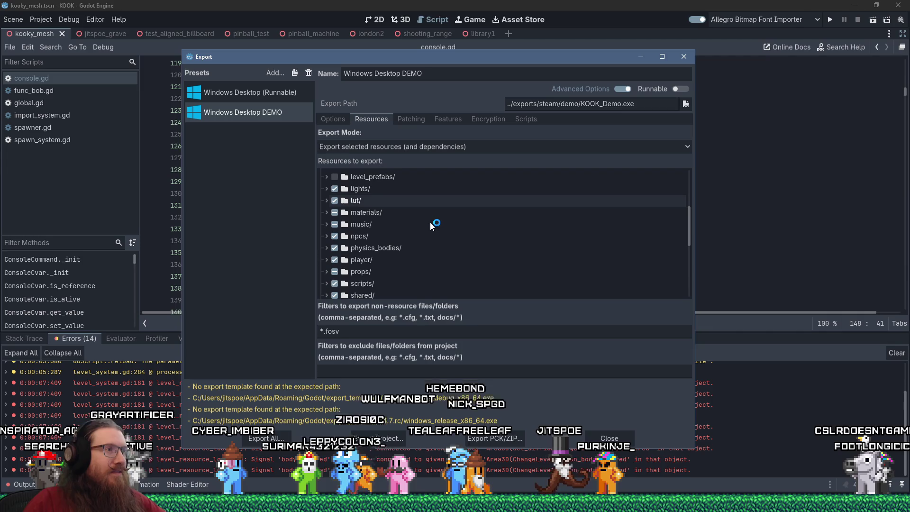
scroll(431, 226, down, 4)
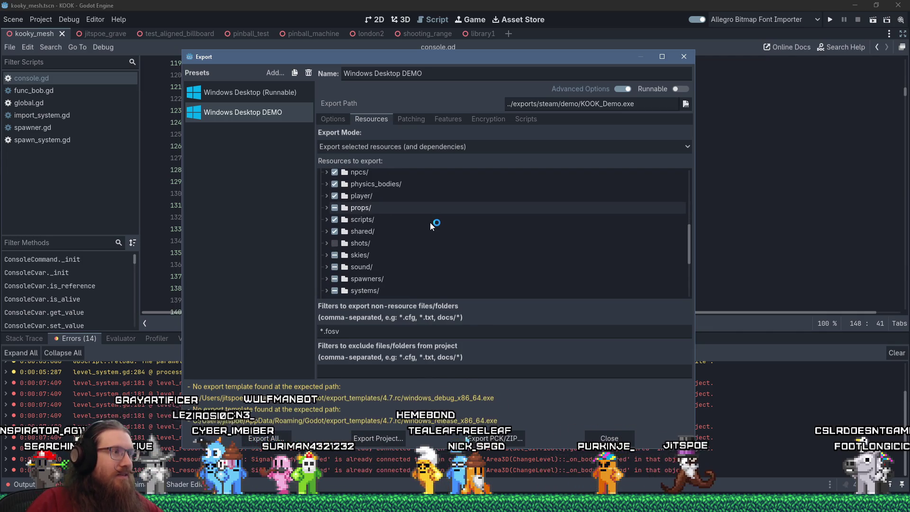
scroll(430, 223, down, 4)
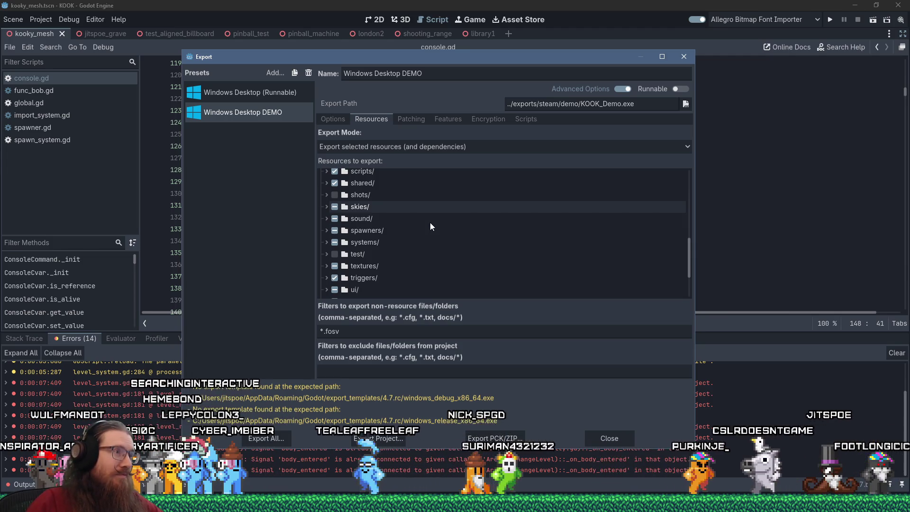
scroll(430, 222, up, 5)
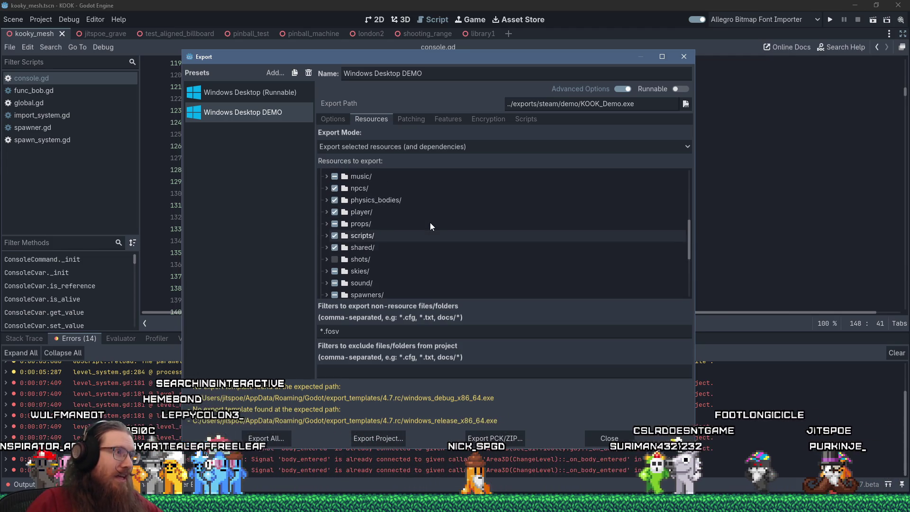
scroll(431, 223, down, 3)
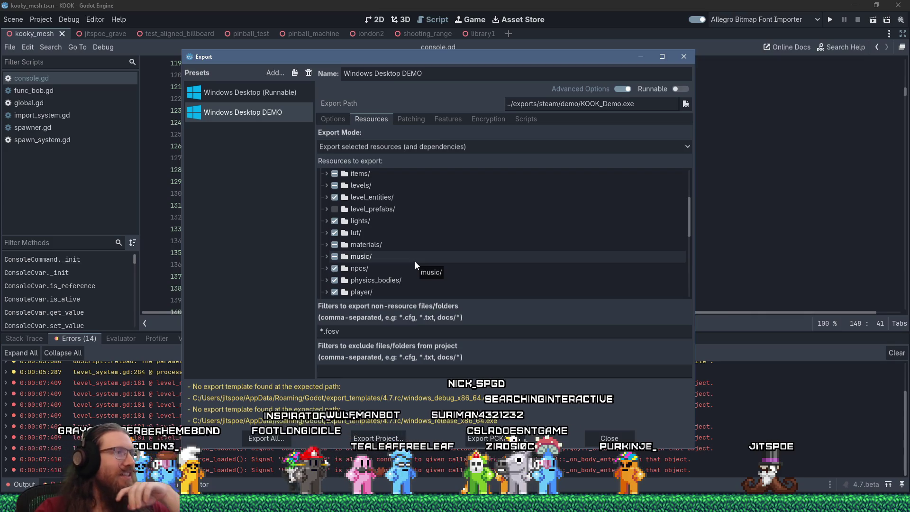
scroll(416, 264, up, 3)
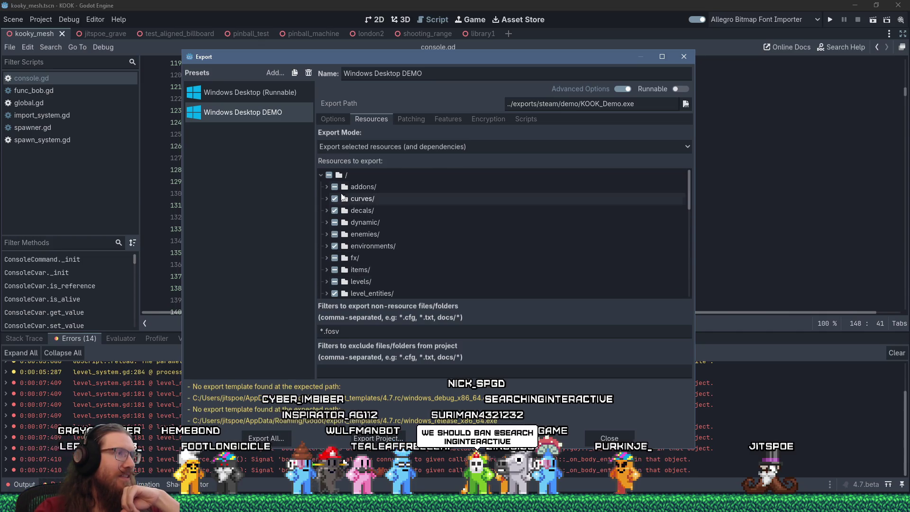
click(326, 187)
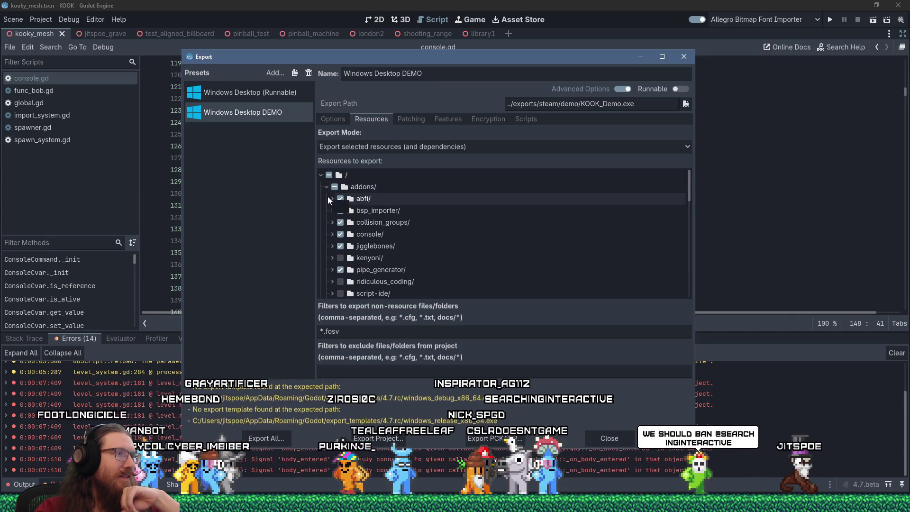
Step: Collapse the kenyoni and addons folders in the resource tree
scroll(328, 196, down, 1)
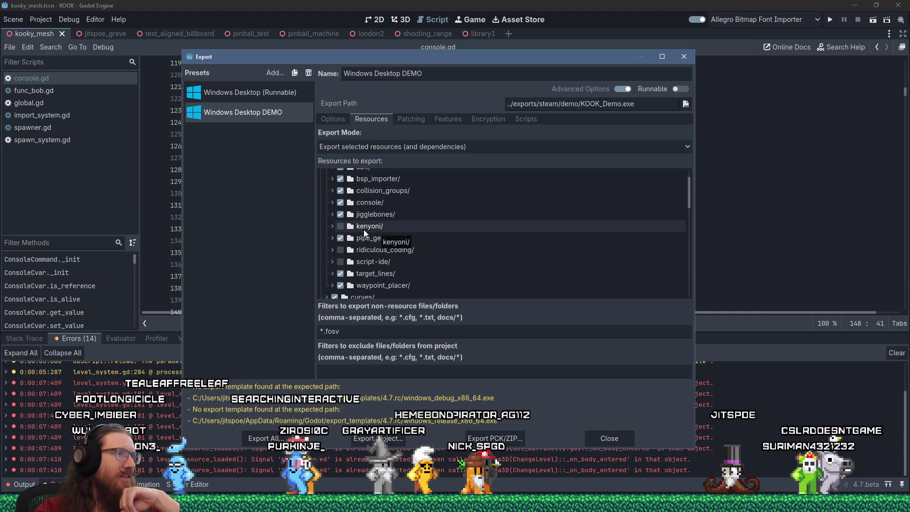
click(332, 227)
scroll(341, 194, up, 1)
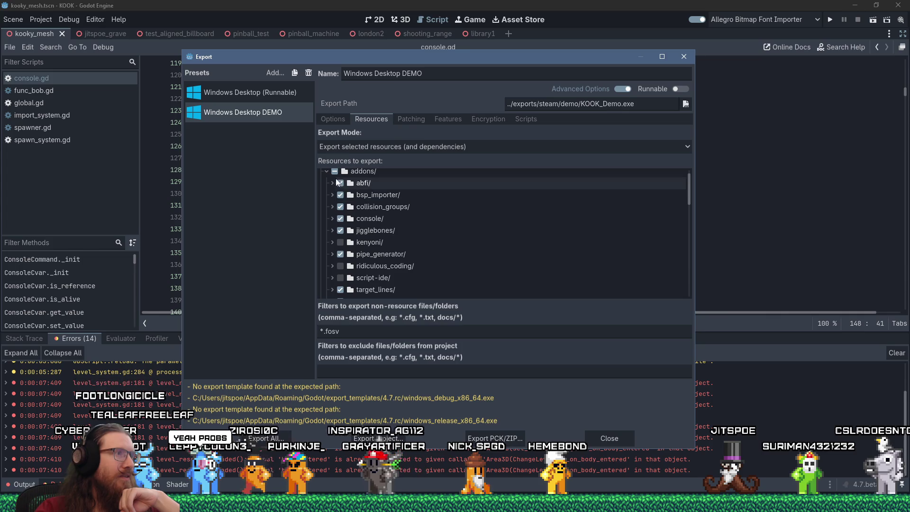
click(326, 171)
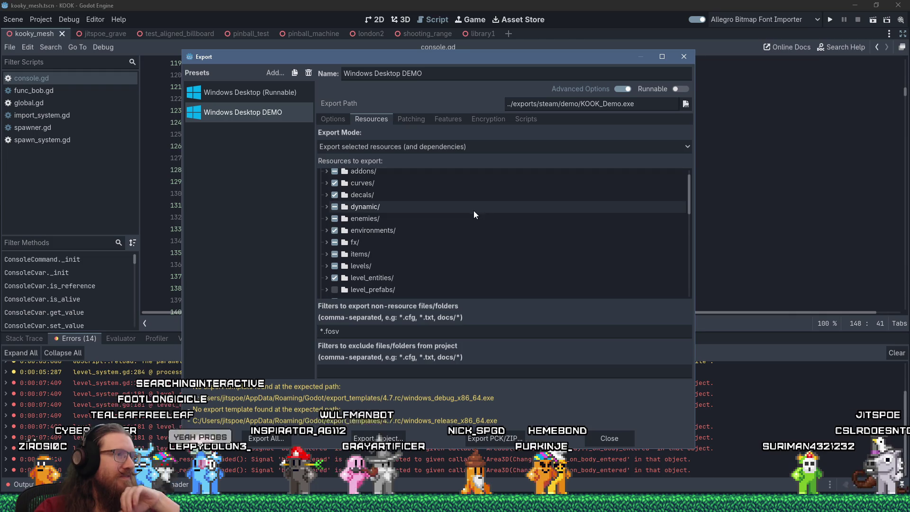
scroll(452, 225, down, 1)
scroll(451, 230, down, 1)
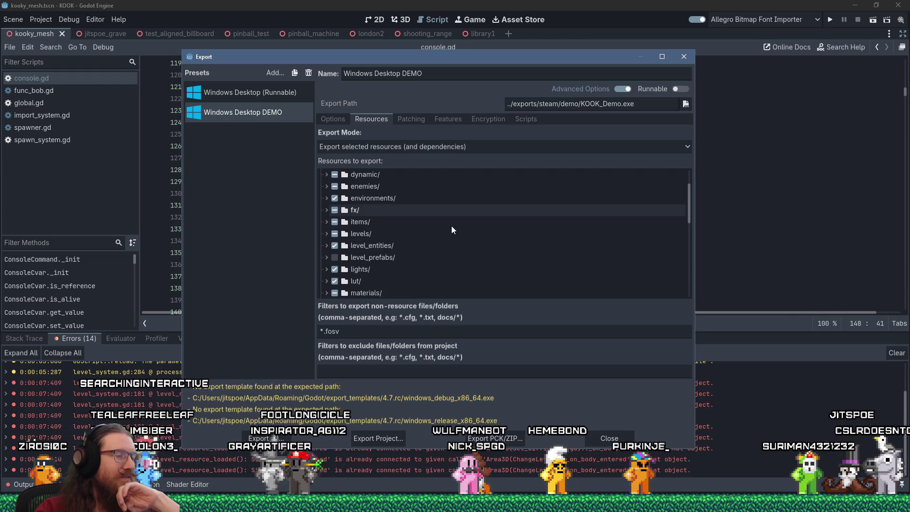
scroll(452, 230, down, 3)
scroll(451, 230, down, 1)
scroll(451, 230, down, 1)
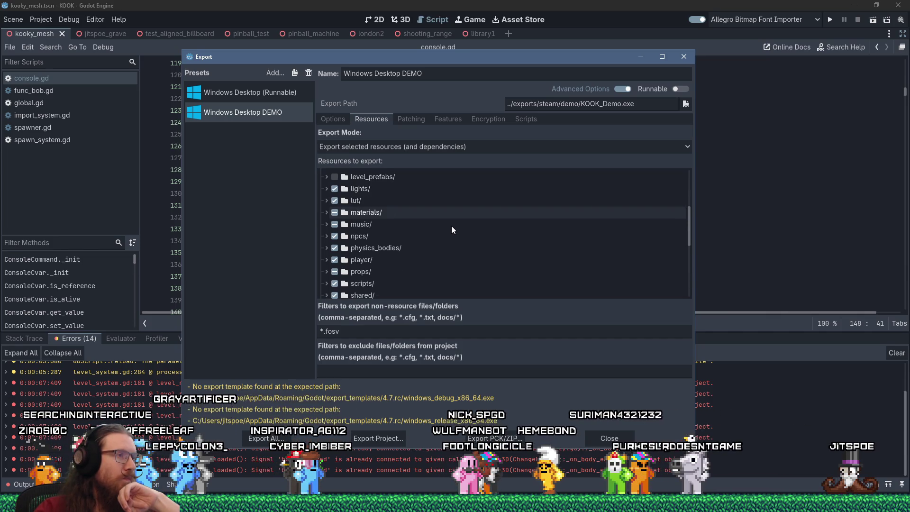
Step: Expand the props folder and briefly check its lights subfolder
click(326, 271)
scroll(326, 270, down, 3)
scroll(326, 270, down, 5)
scroll(326, 269, down, 1)
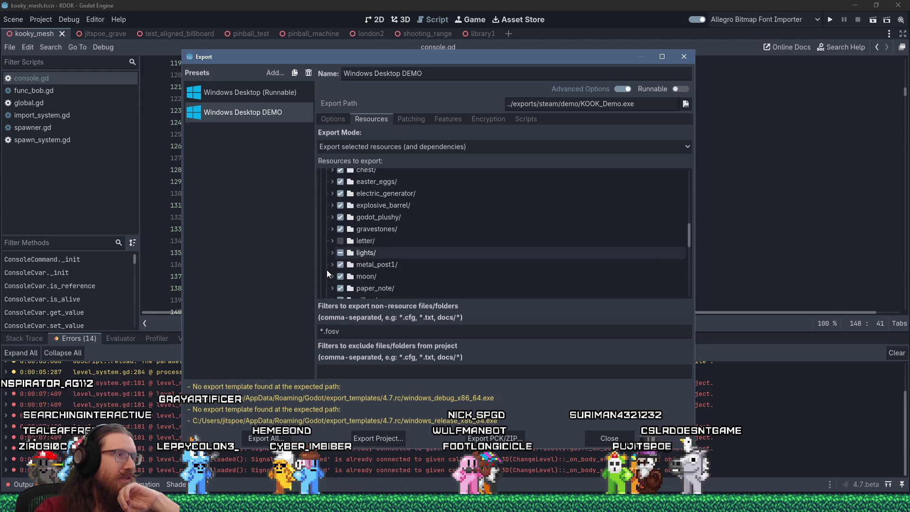
scroll(327, 272, down, 2)
click(331, 204)
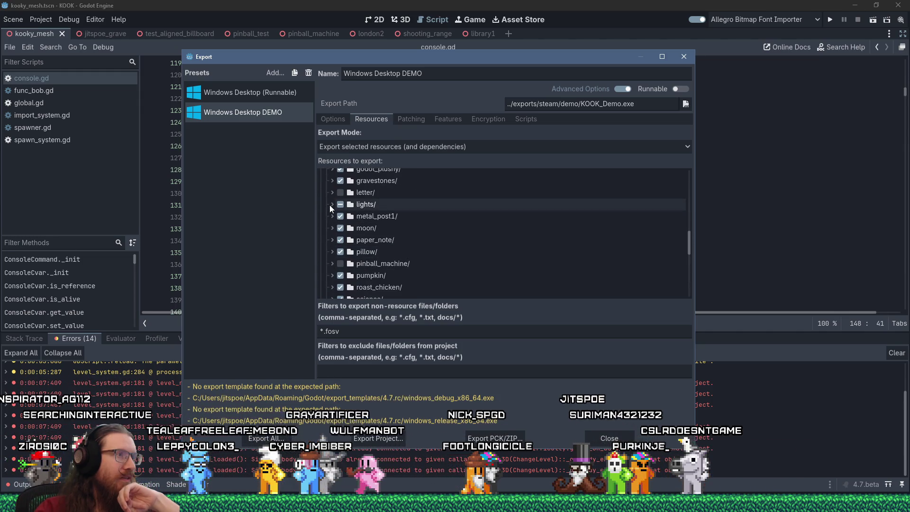
click(333, 205)
scroll(333, 206, down, 3)
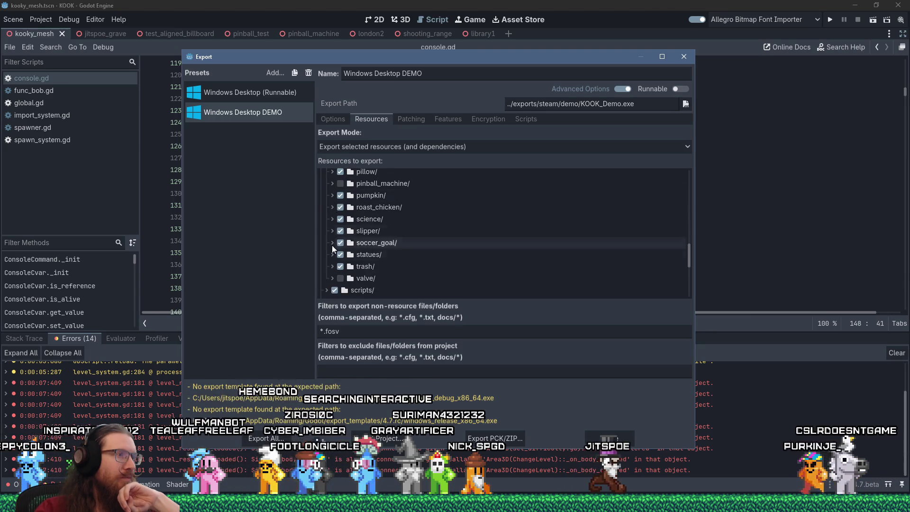
Step: Include the valve folder but exclude valve_handle_1.blend and its two .tscn files
click(339, 279)
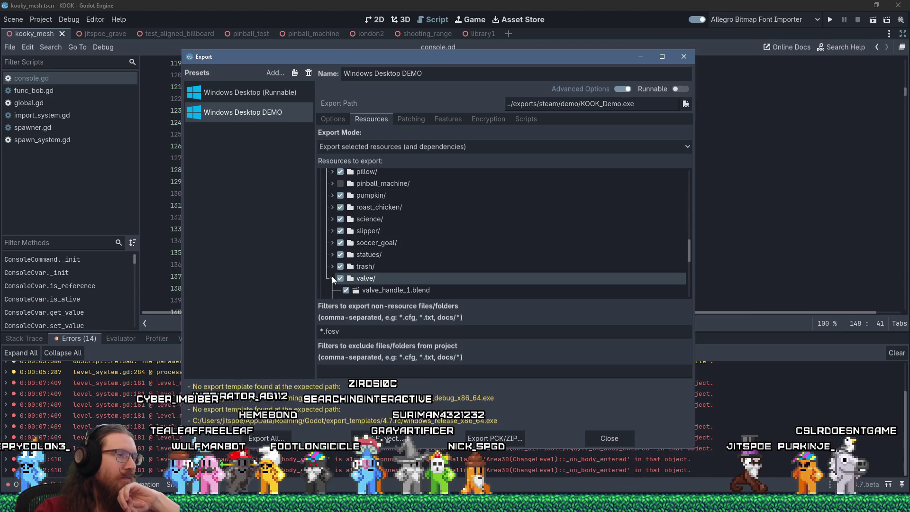
click(332, 277)
scroll(332, 276, down, 2)
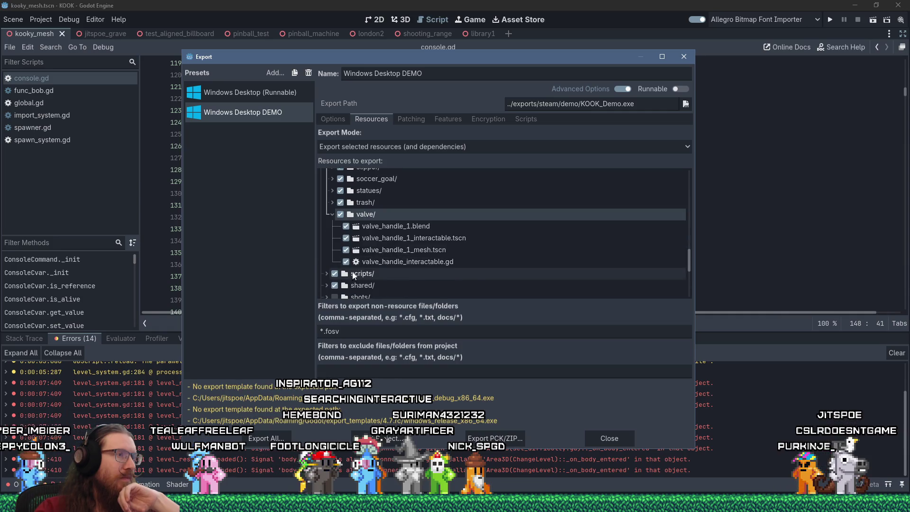
click(345, 249)
click(345, 238)
click(345, 225)
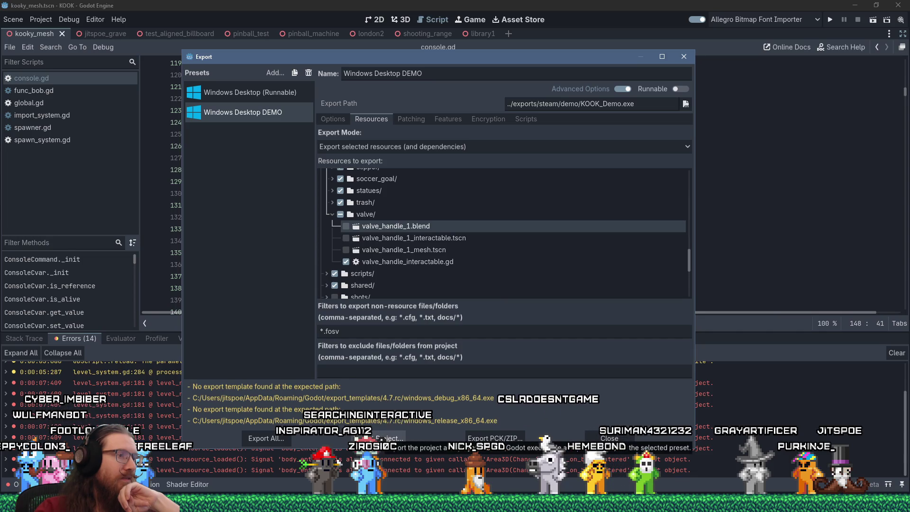
click(388, 438)
Step: Export the DEMO build over KOOK_Demo.exe, then switch to Firefox while it packs
click(378, 415)
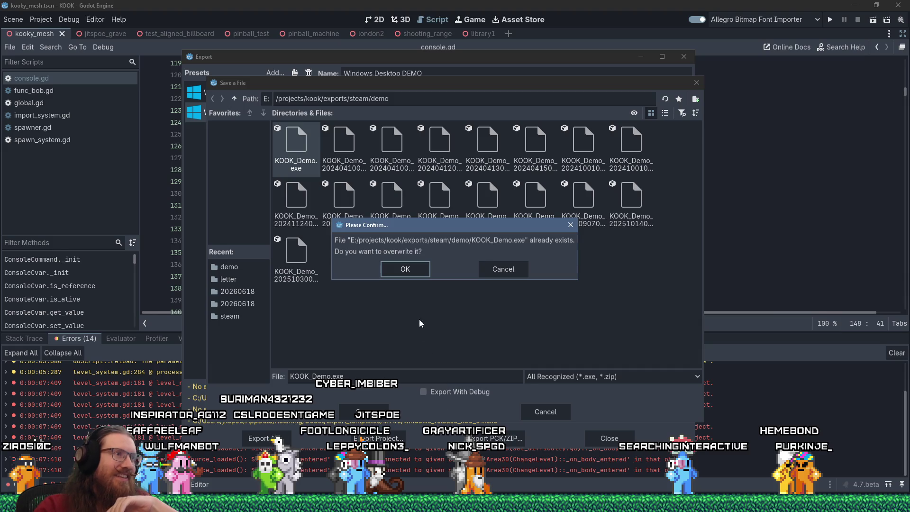
click(417, 273)
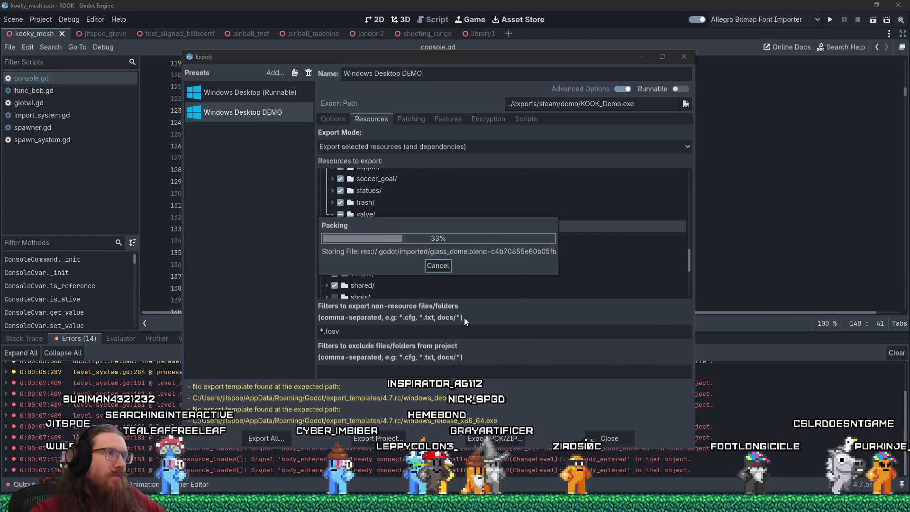
key(alt+Tab)
key(Tab)
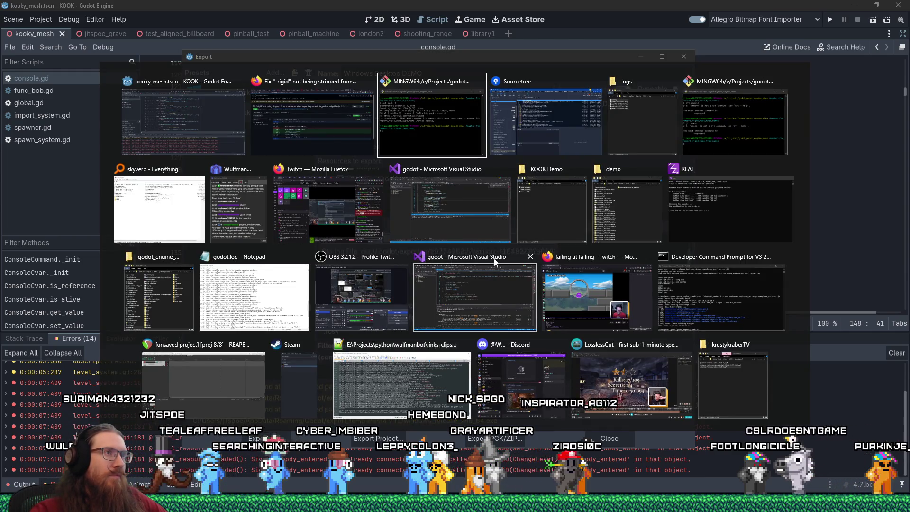
click(608, 99)
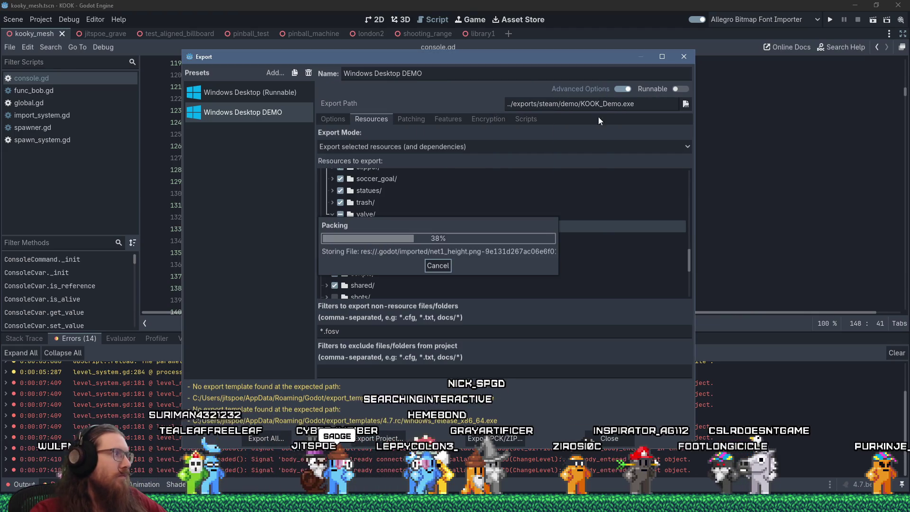
key(alt+Tab)
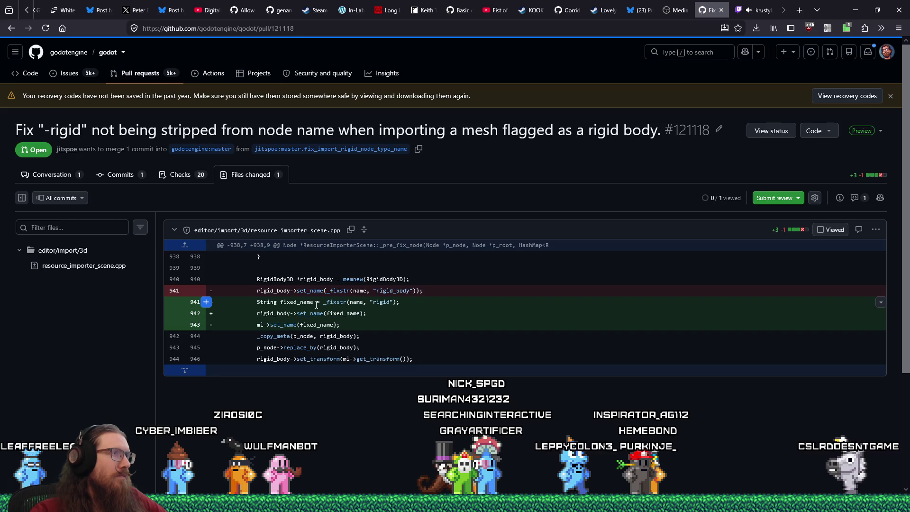
Step: Bookmark the Media Playlist Source plugin page
click(680, 10)
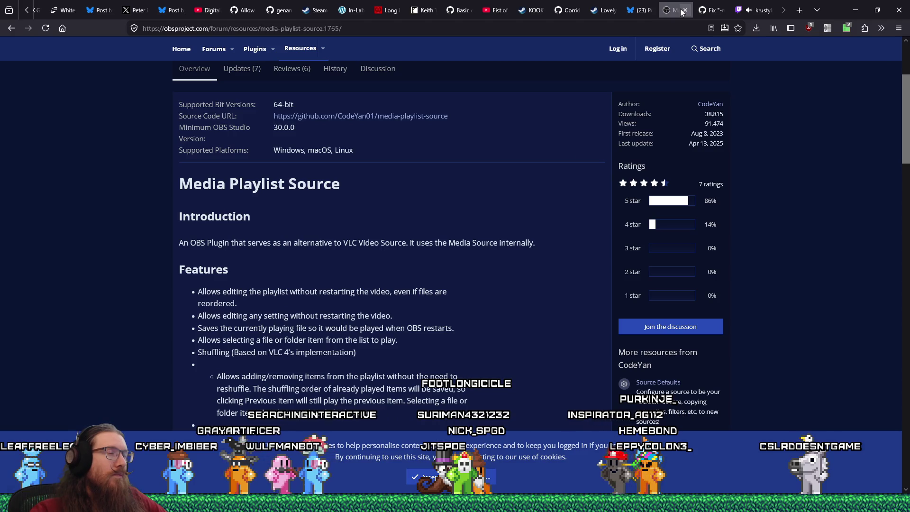
scroll(462, 229, up, 3)
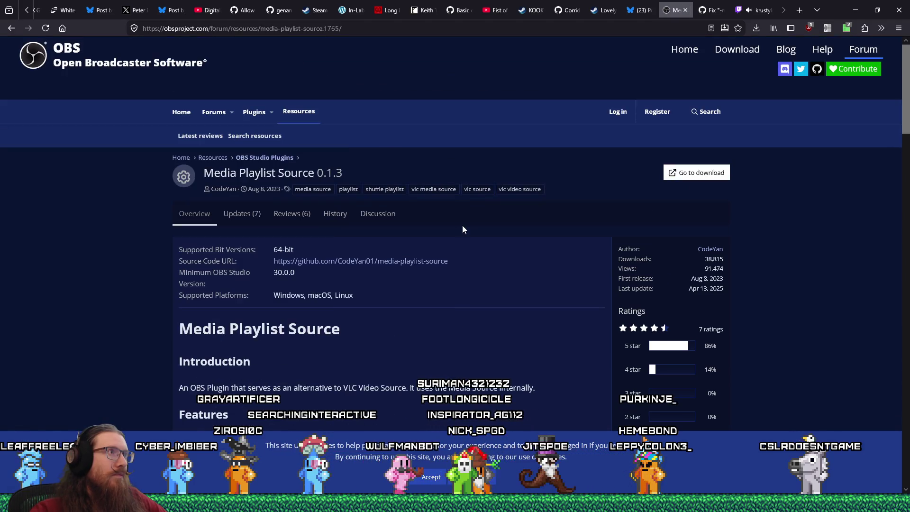
scroll(463, 229, down, 15)
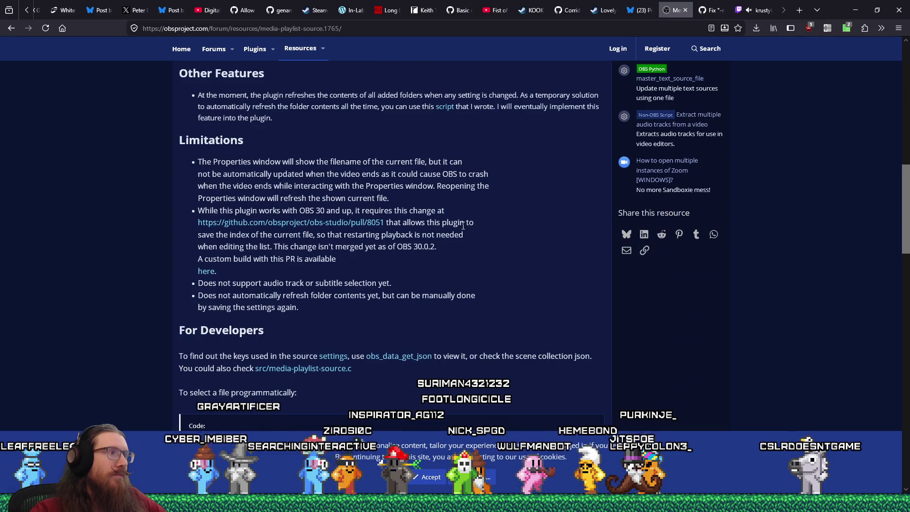
scroll(462, 230, up, 15)
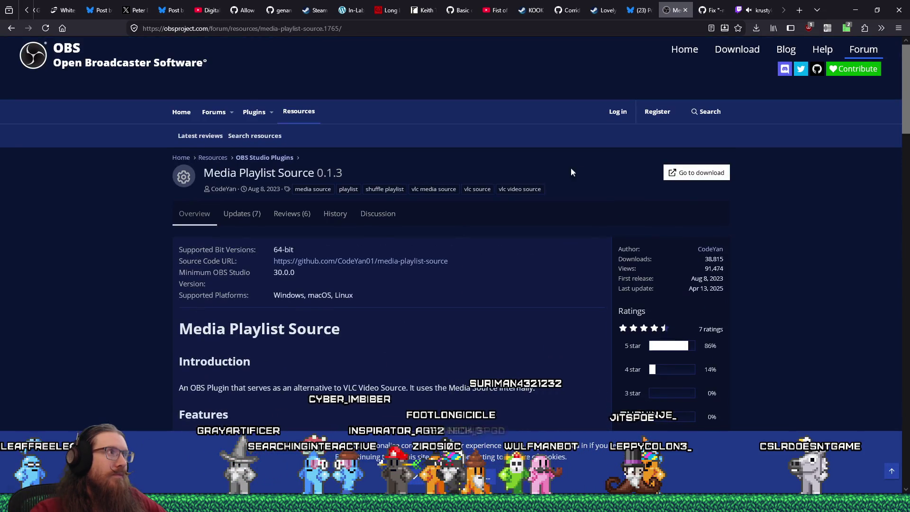
click(740, 29)
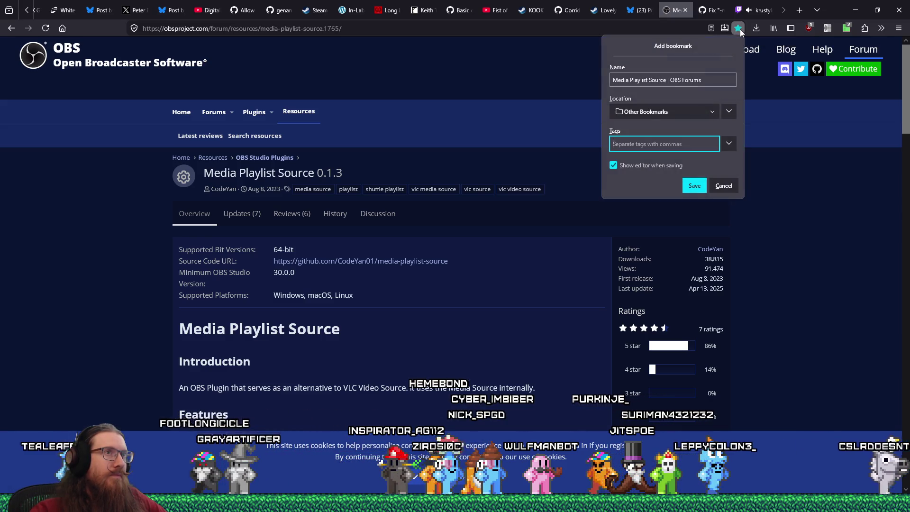
click(712, 112)
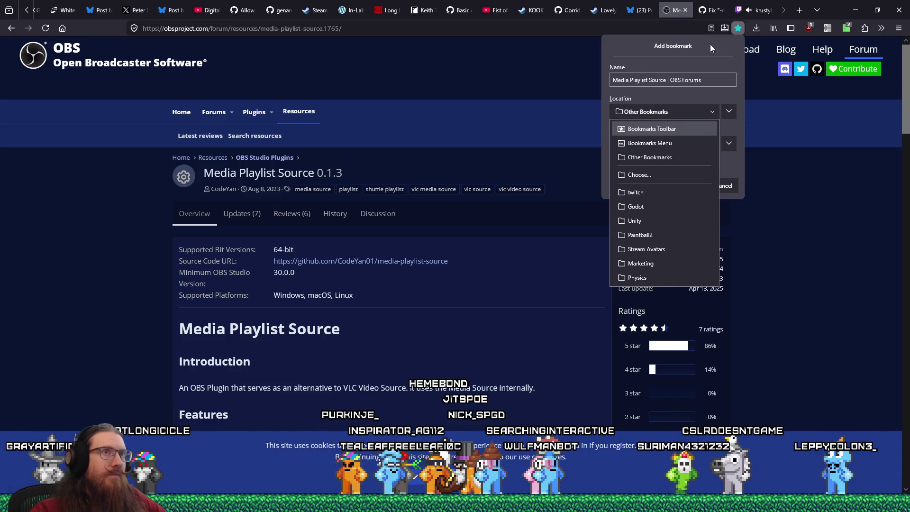
key(Escape)
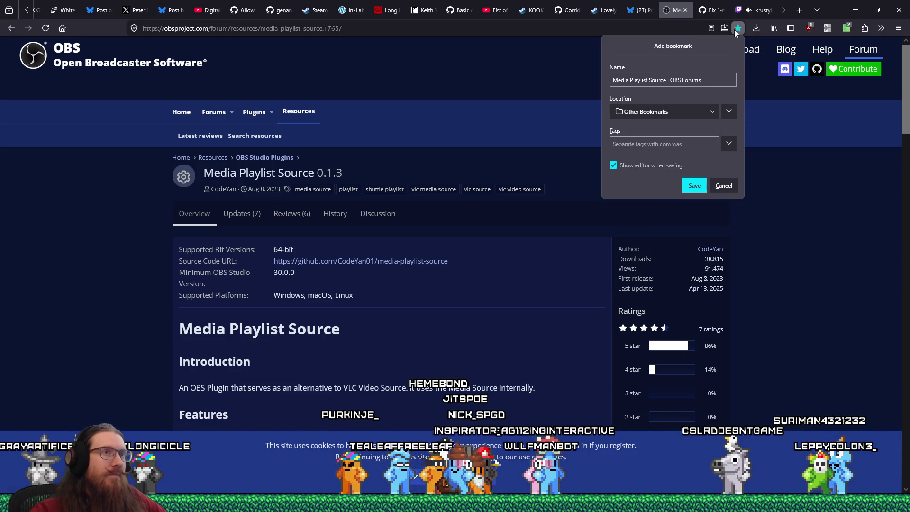
click(735, 30)
Step: Move the bookmark into the twitch folder and tag it obs and vlc
click(735, 30)
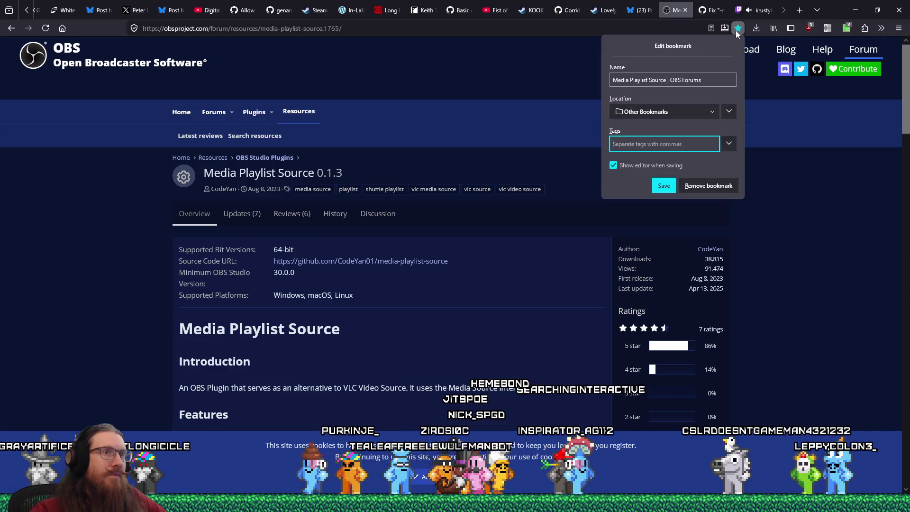
click(714, 116)
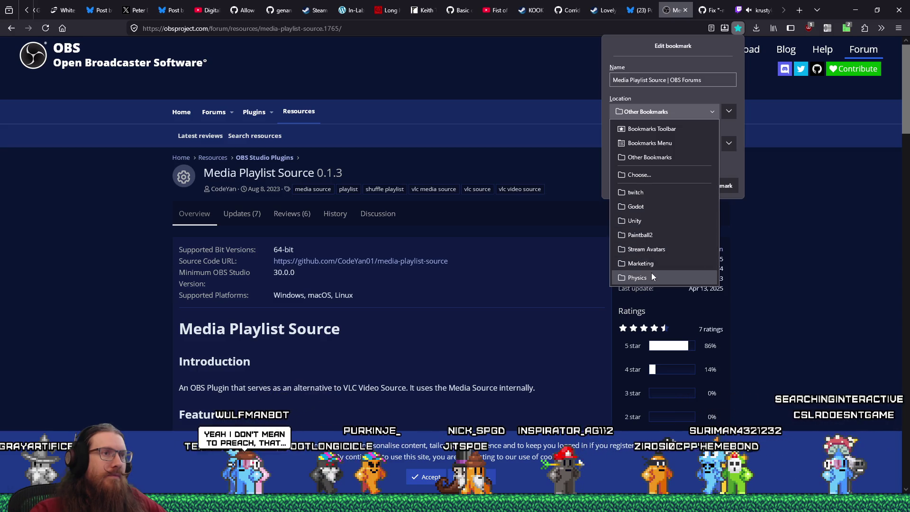
click(655, 193)
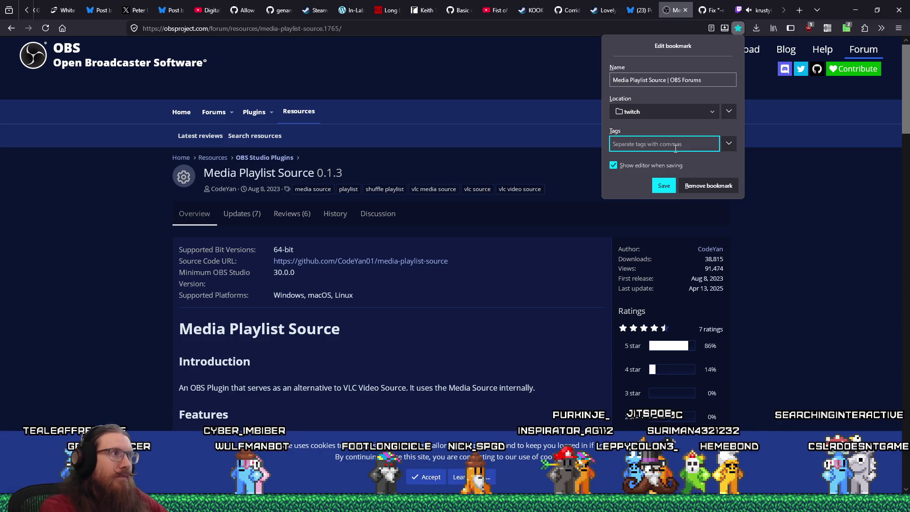
text(o)
key(BackSpace)
text(obs,vlc,video,so)
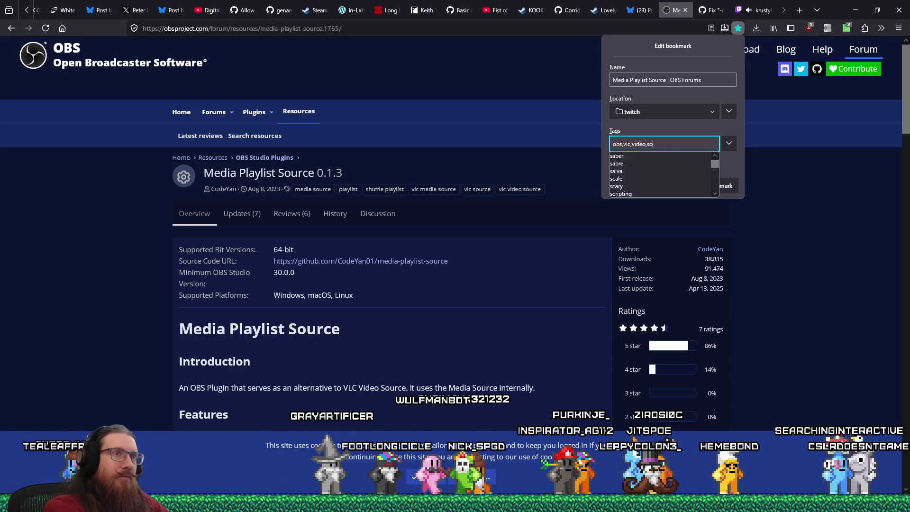
key(Return)
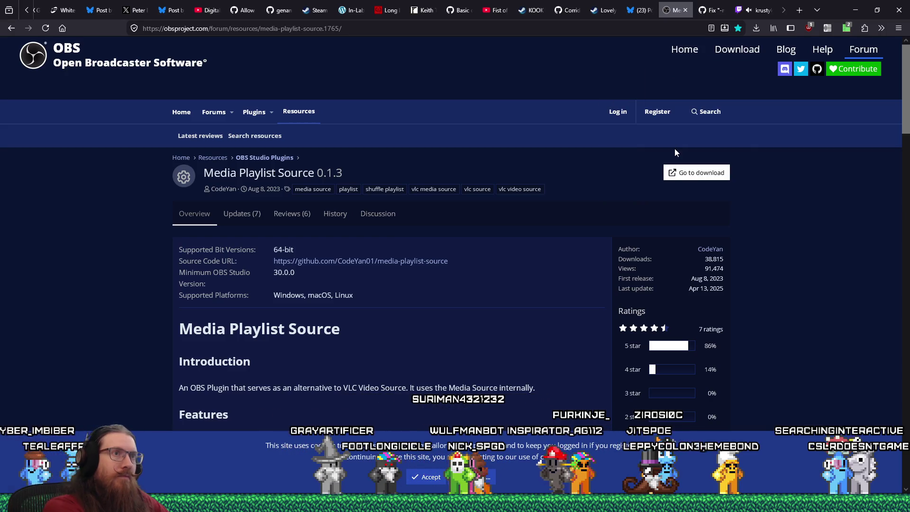
click(738, 28)
text(obs, source, video, vlc)
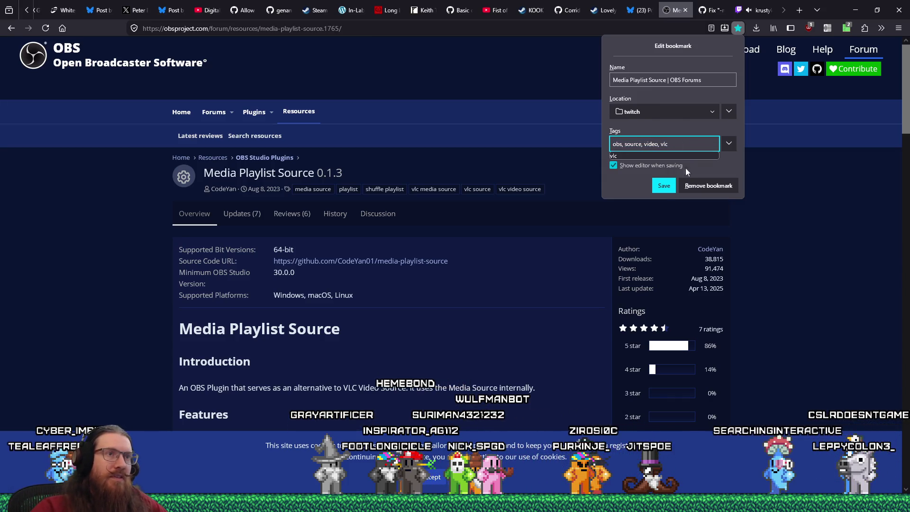
key(Return)
Step: Close the plugin page, move the pull request tab forward, and open the Bluesky post
click(686, 11)
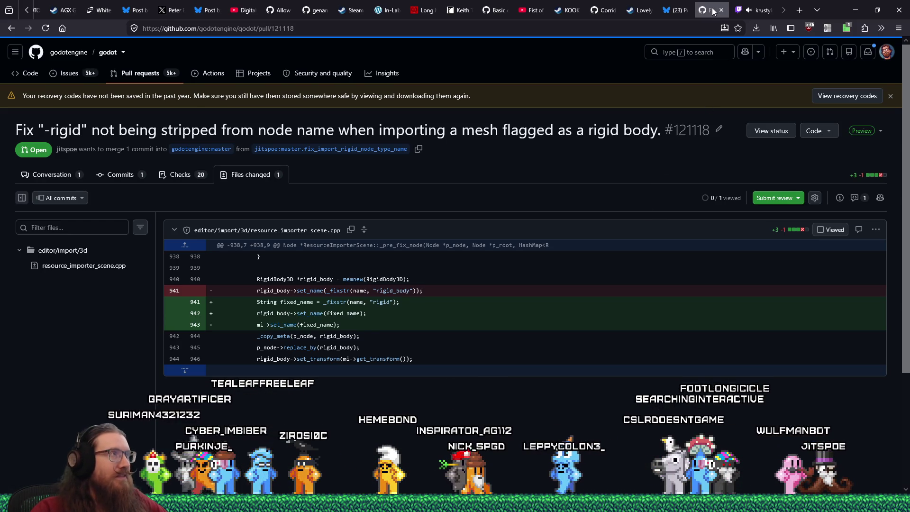
drag(122, 10, 72, 7)
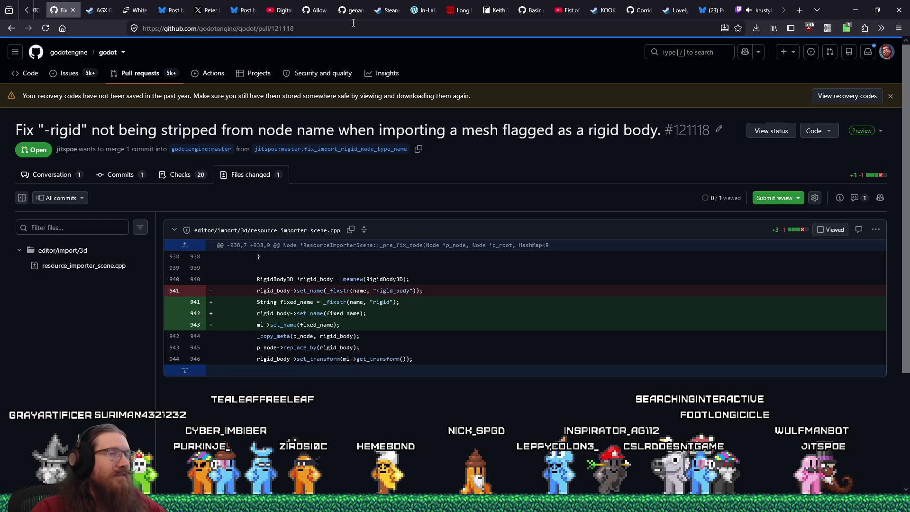
click(710, 10)
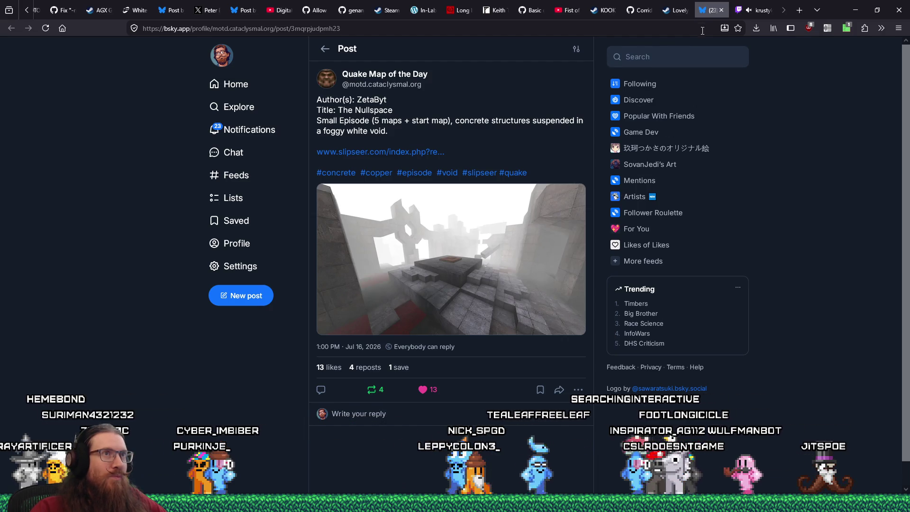
Step: Move the Bluesky and Lovely Planet tabs to the front, then open the PoseCap repository tab
drag(710, 12, 57, 13)
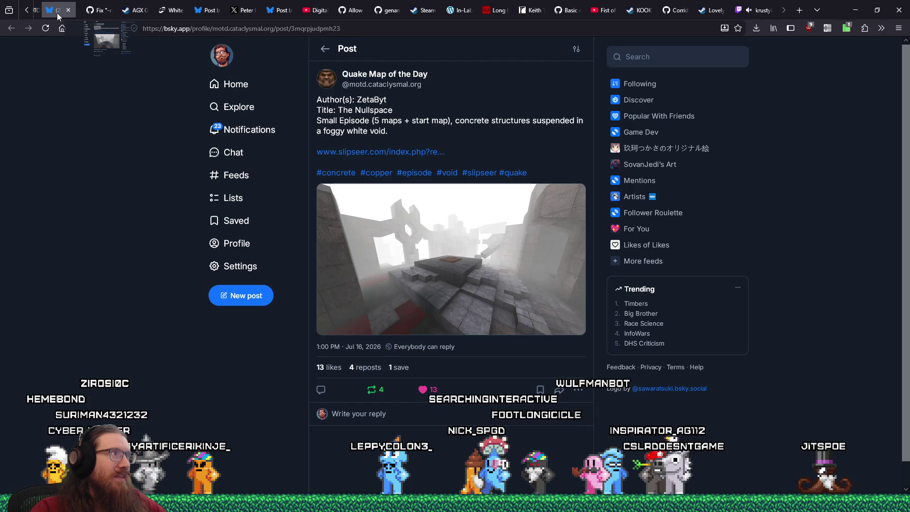
click(715, 12)
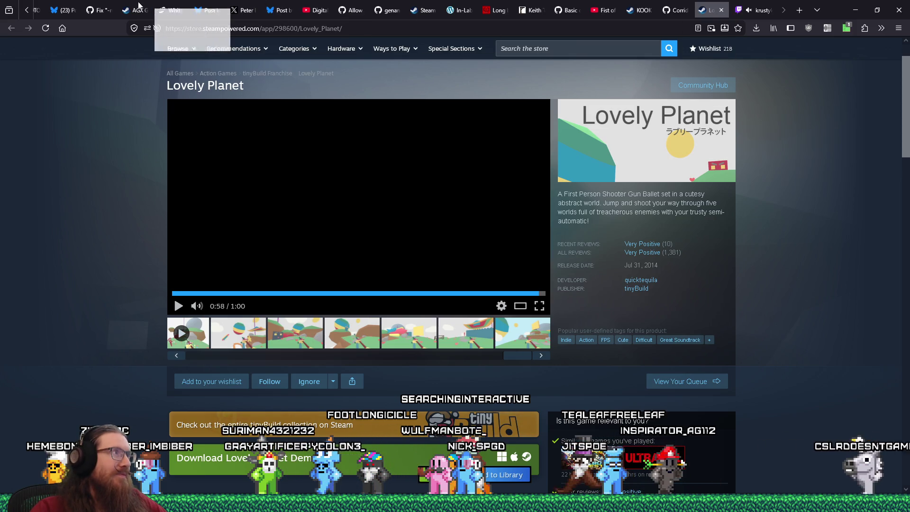
drag(152, 5, 64, 9)
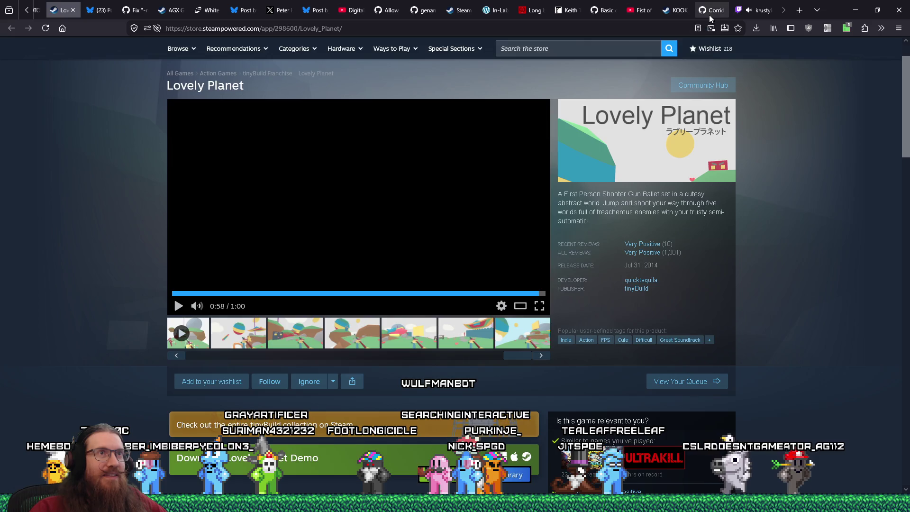
click(719, 10)
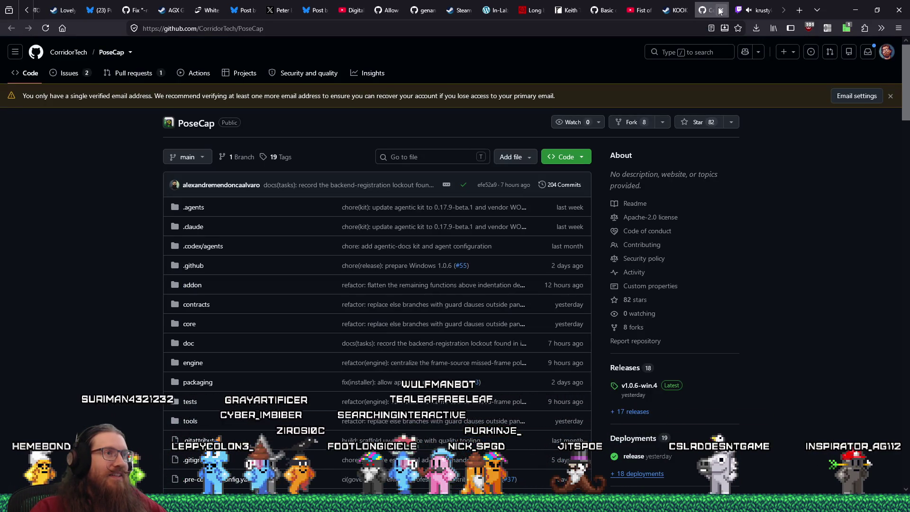
Step: Play and stop the first PoseCap demo clip, then switch to the Keith Thompson art tab
scroll(795, 254, down, 10)
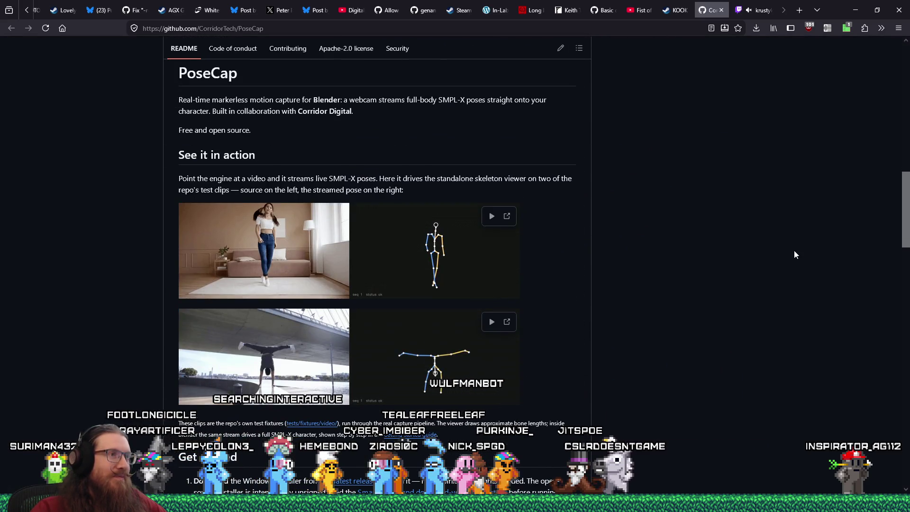
click(492, 218)
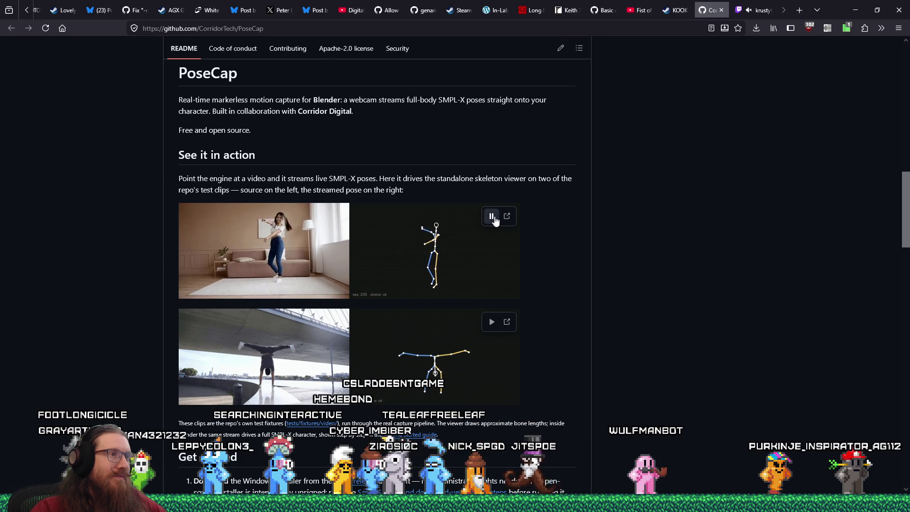
click(493, 217)
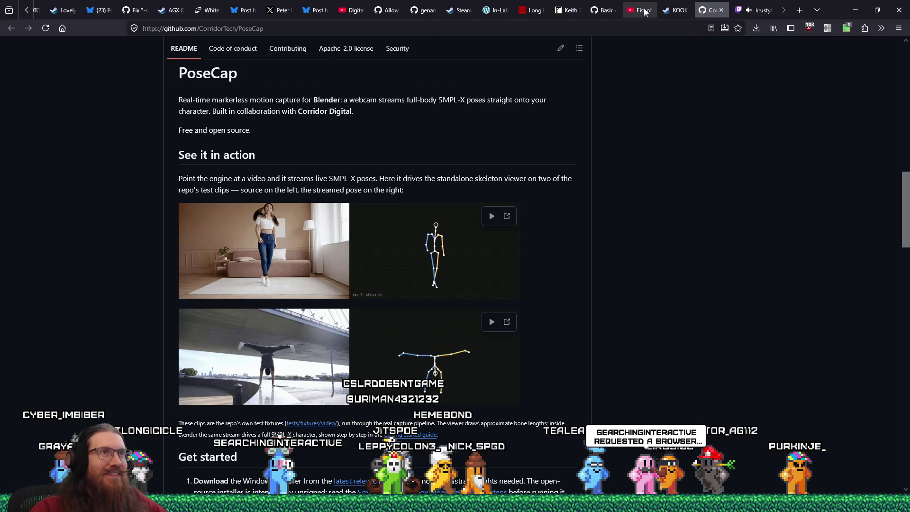
click(567, 10)
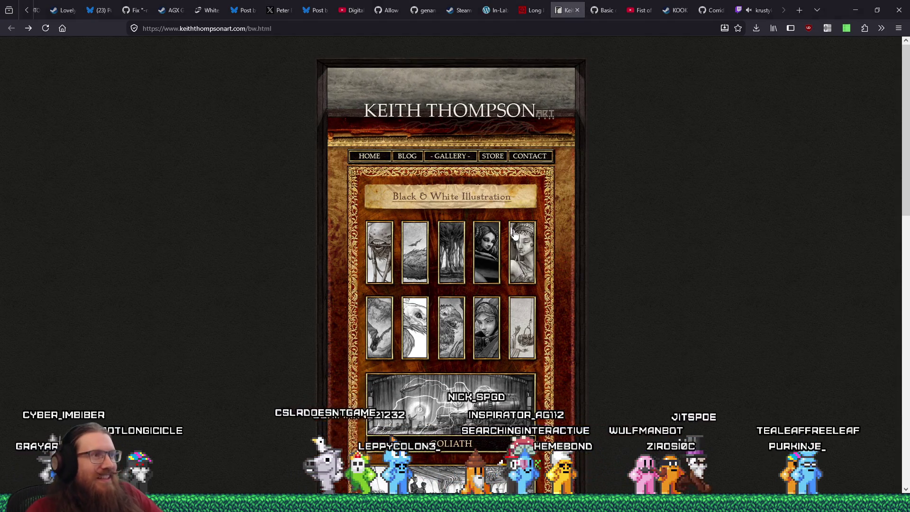
Step: Open the Goliath illustration gallery and step to the next illustration and back
scroll(492, 297, down, 3)
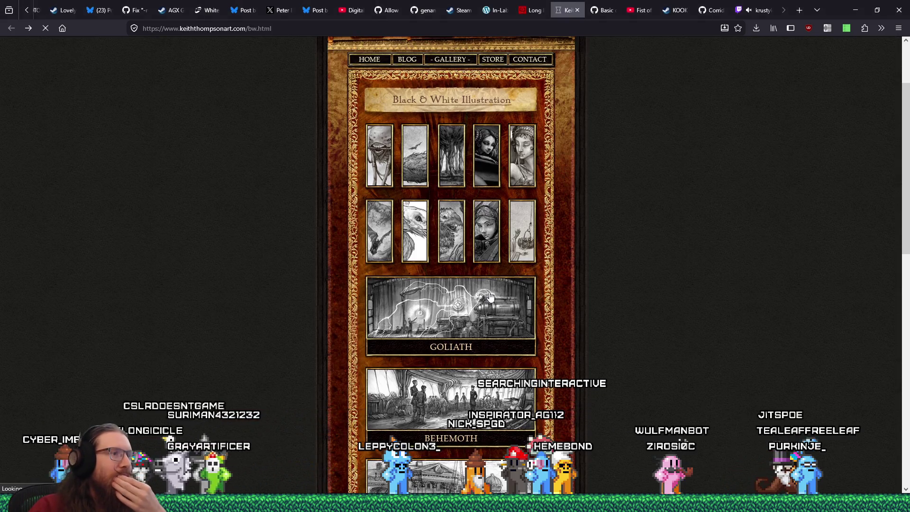
click(493, 298)
scroll(490, 296, down, 5)
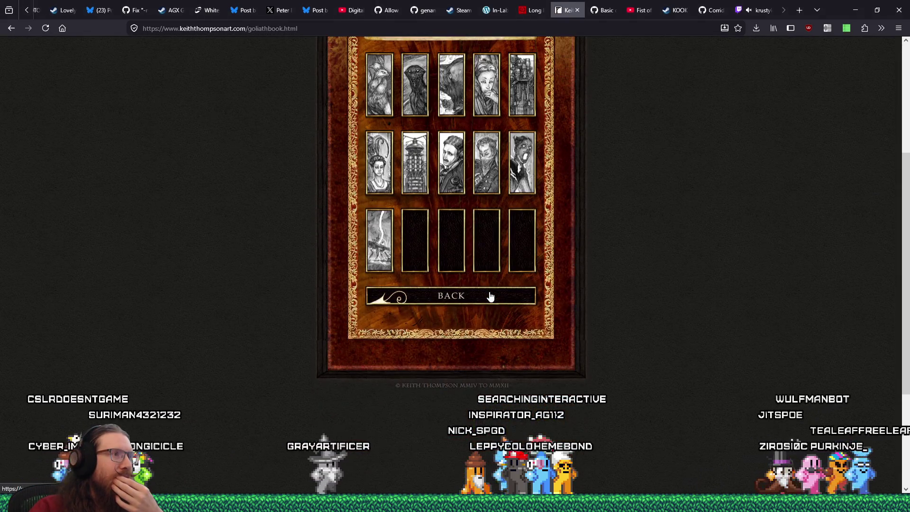
scroll(491, 296, up, 3)
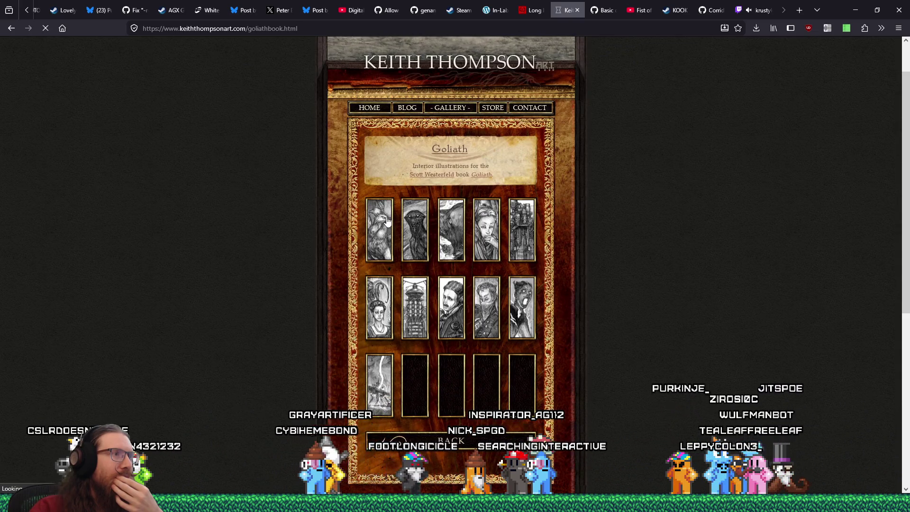
scroll(387, 220, down, 1)
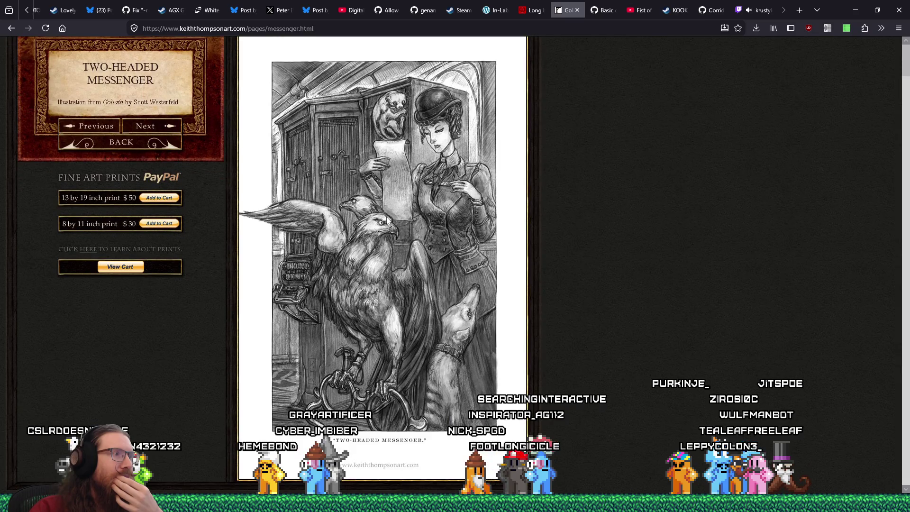
scroll(387, 219, up, 1)
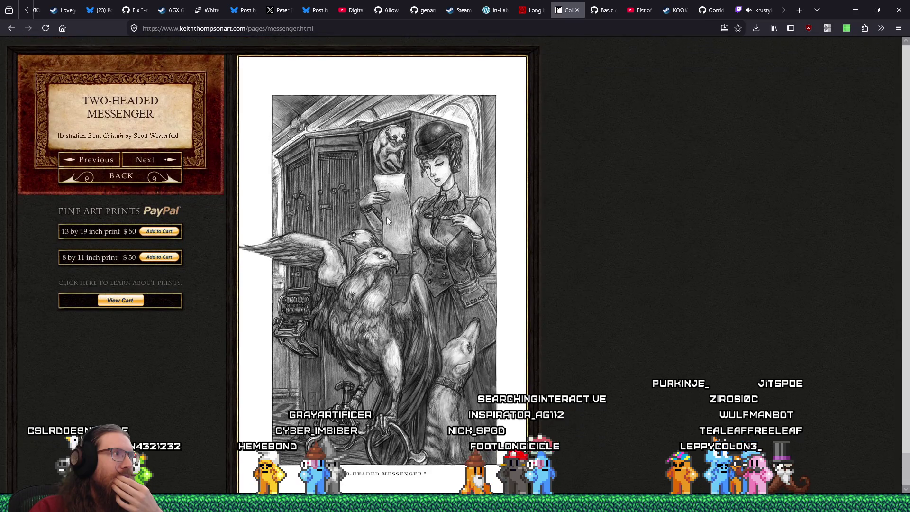
click(159, 161)
click(160, 162)
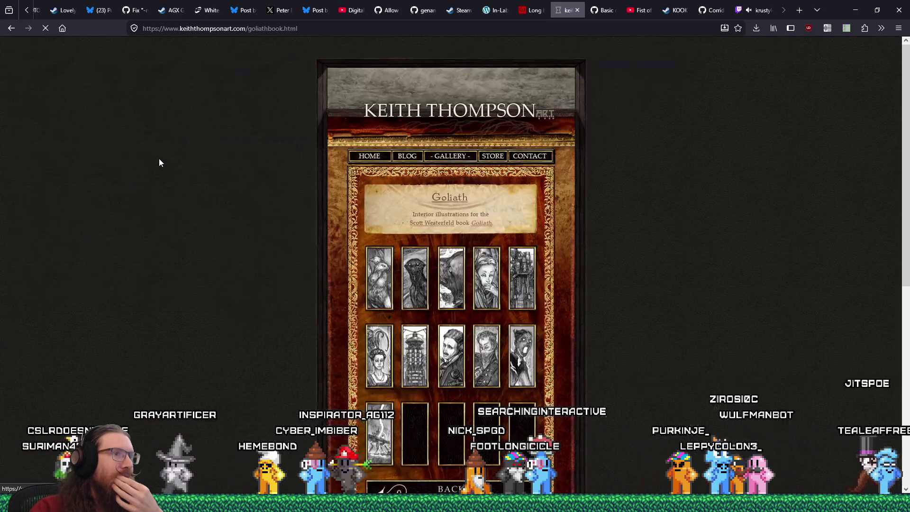
Step: Page from Repulsion of the Starving War Beasts to Old Allies, then open Dreadnought Assault
click(451, 265)
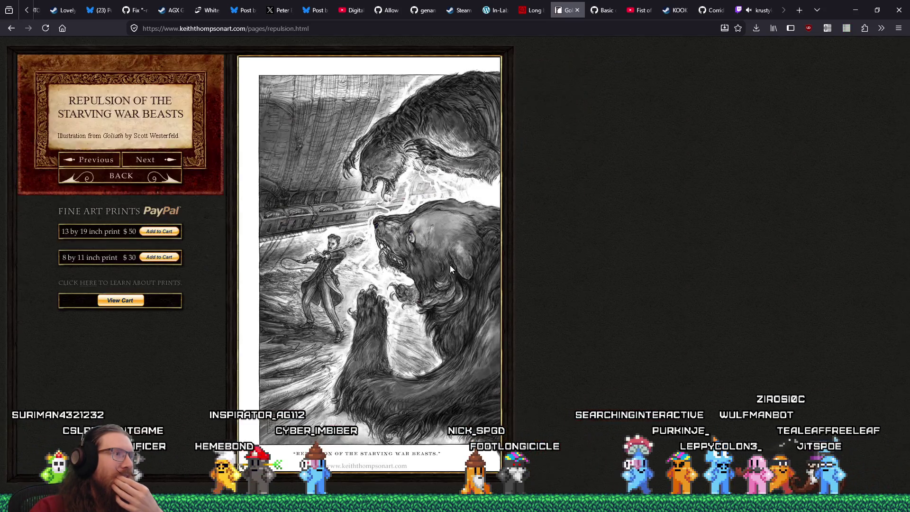
click(165, 162)
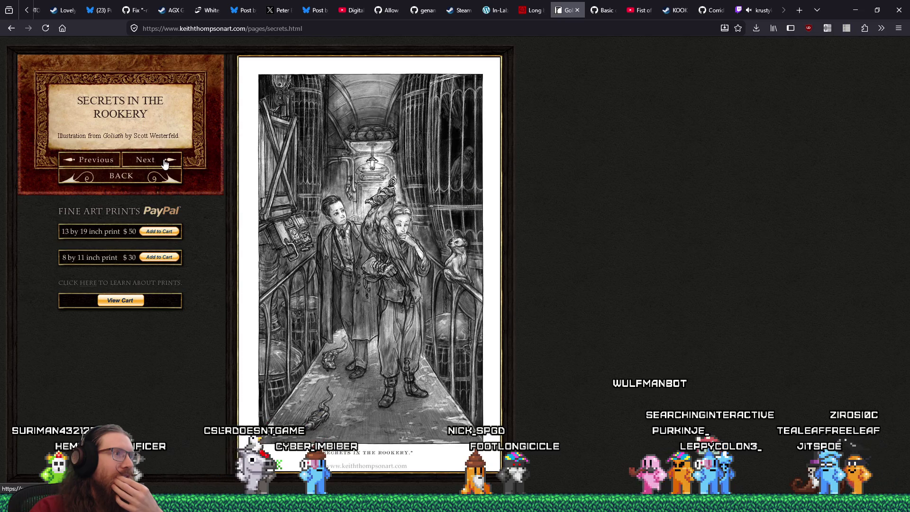
click(164, 162)
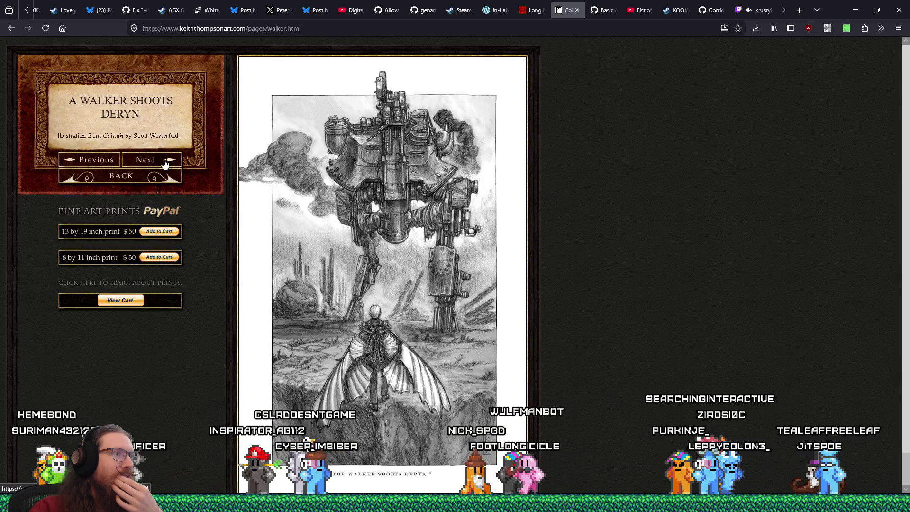
click(164, 162)
click(165, 163)
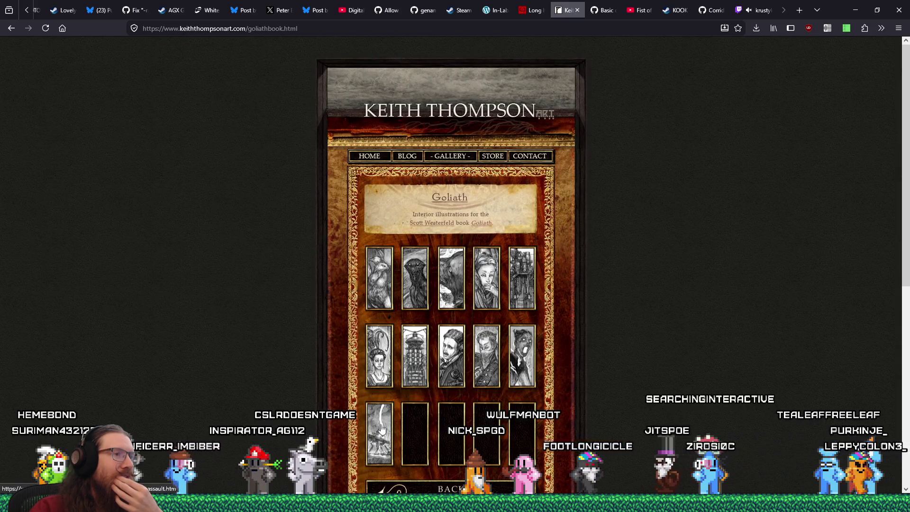
scroll(521, 304, down, 5)
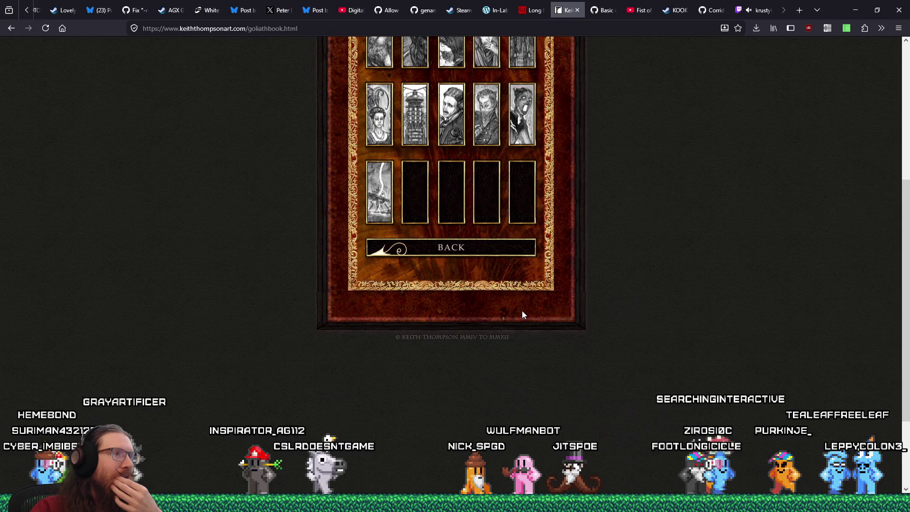
scroll(522, 311, up, 3)
click(377, 338)
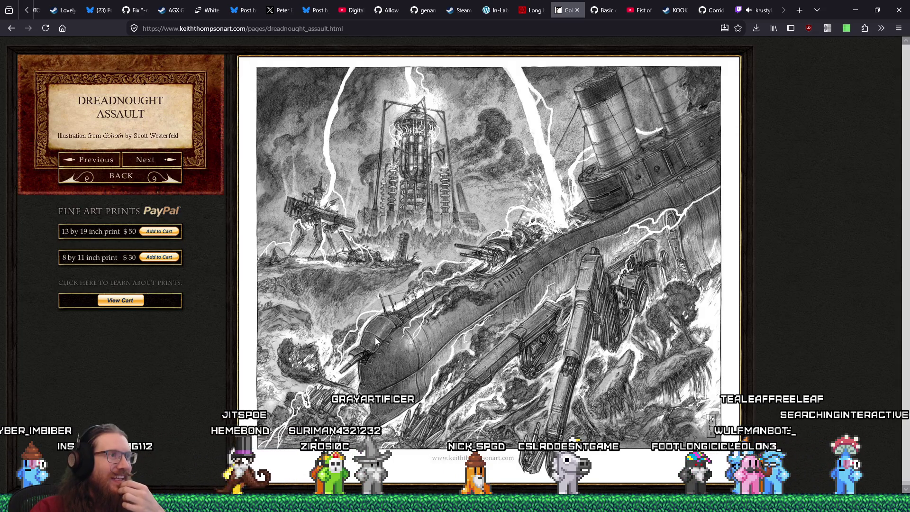
right_click(487, 194)
Step: Save the Dreadnought Assault image into e:\images\inspiration\quakelike\props
click(524, 220)
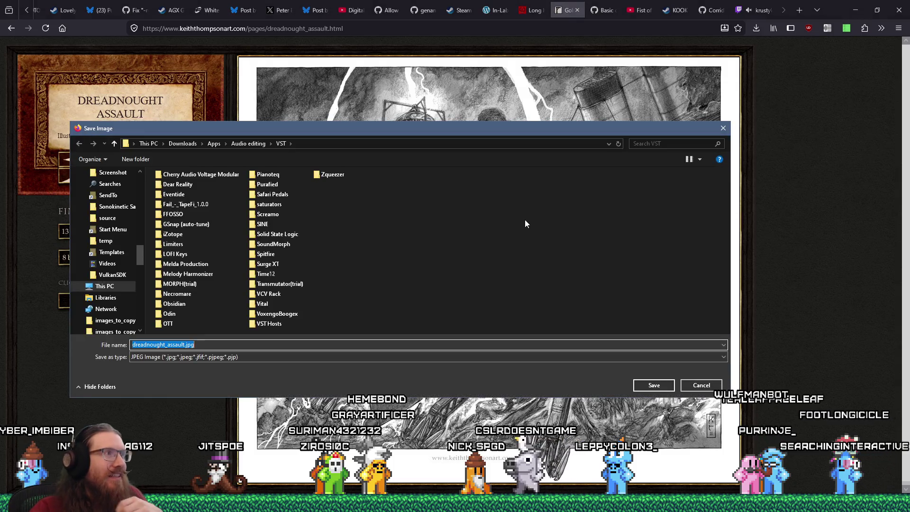
text(e:\i)
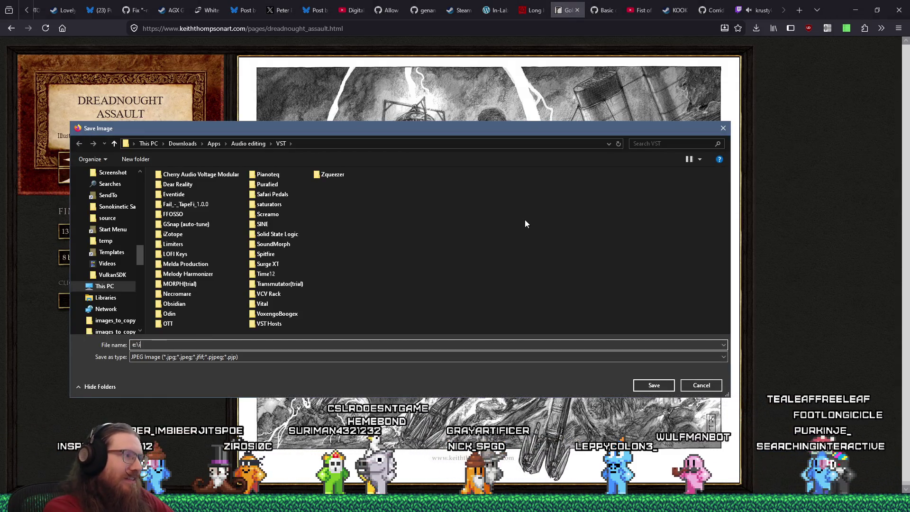
text(mages\inspr)
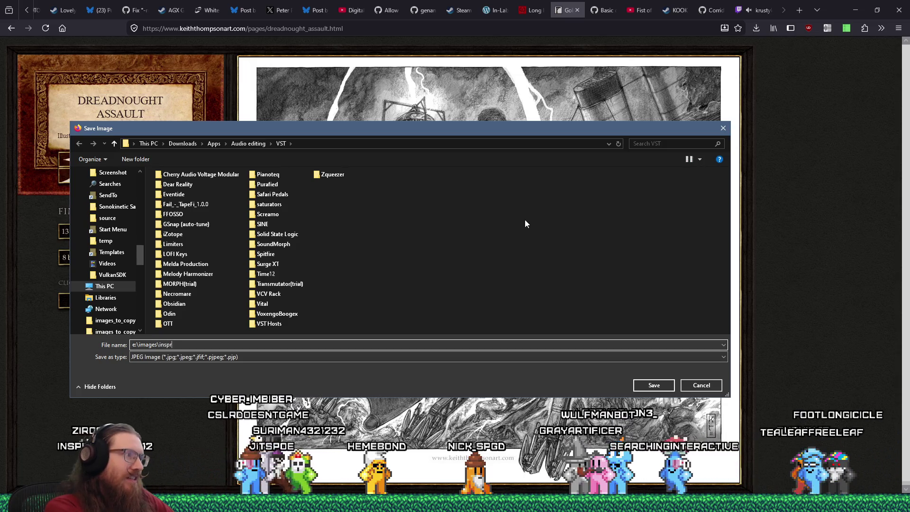
key(BackSpace)
text(iration\quakel)
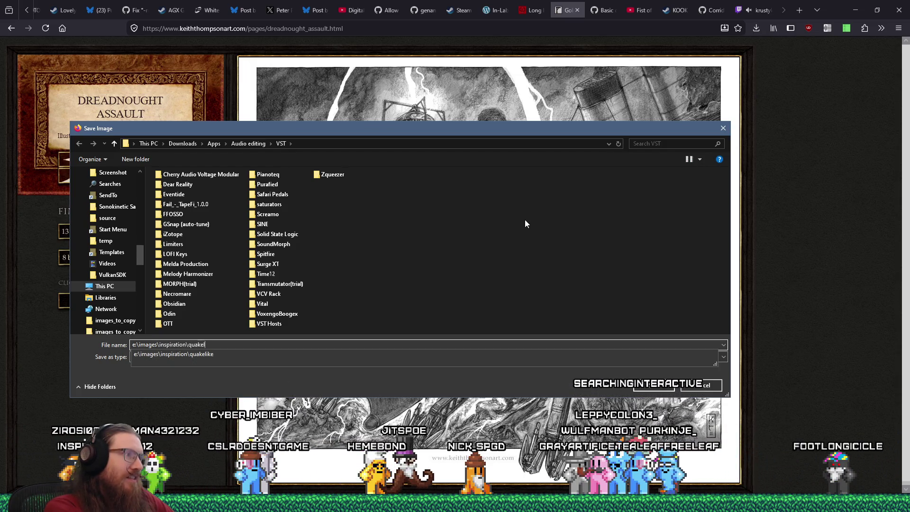
text(ike\props)
key(Return)
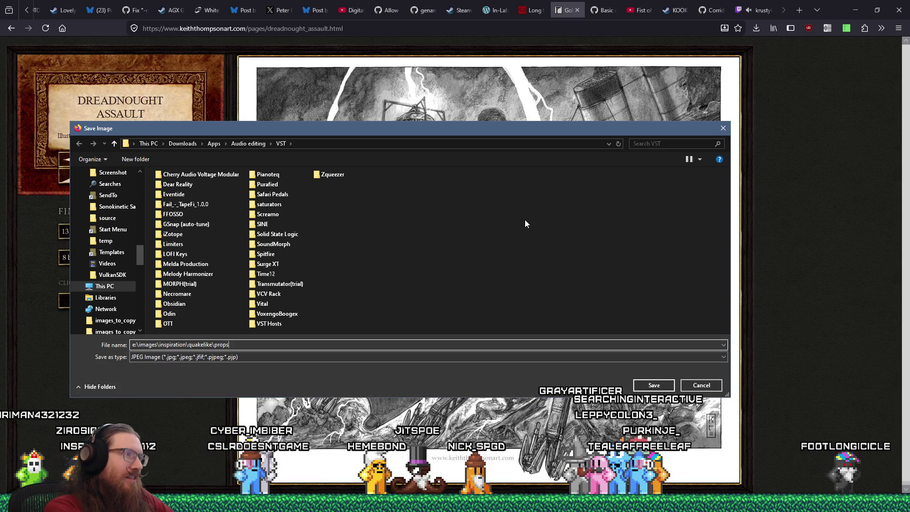
key(Return)
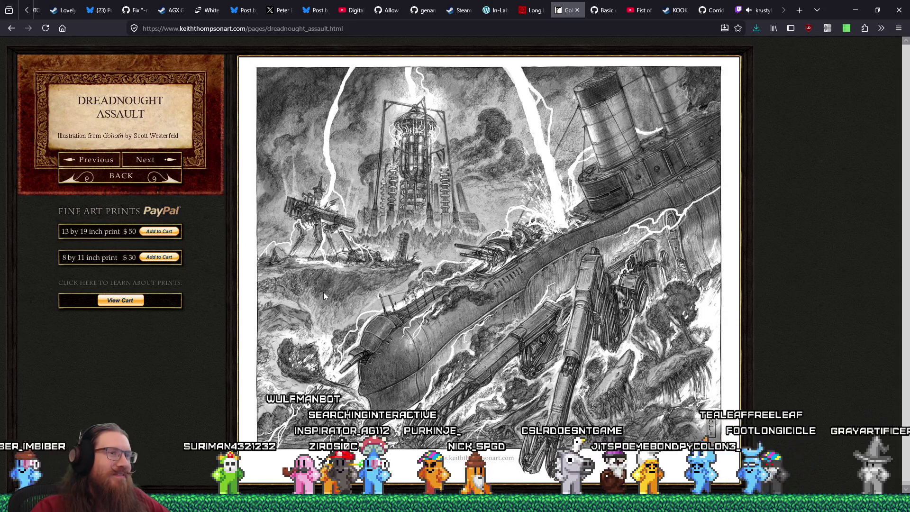
Step: Save the Tesla's Murder illustration to the props folder
click(90, 159)
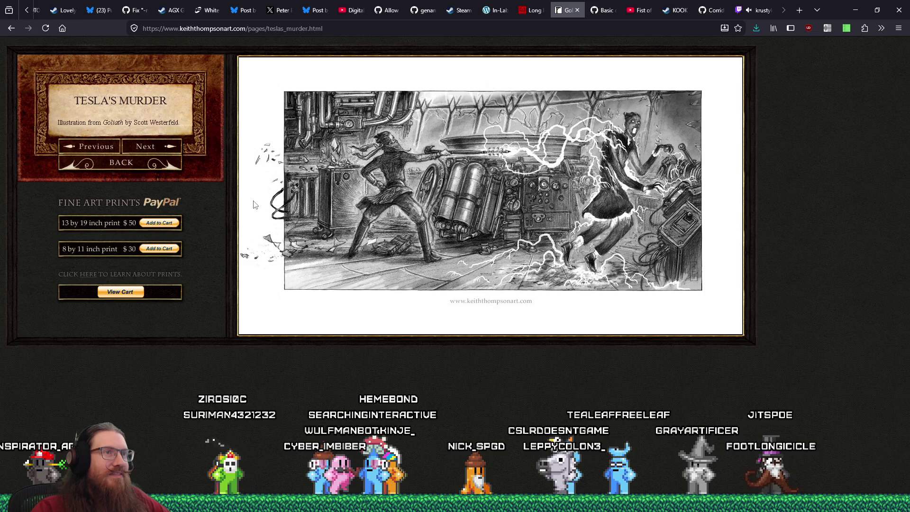
right_click(516, 205)
click(541, 228)
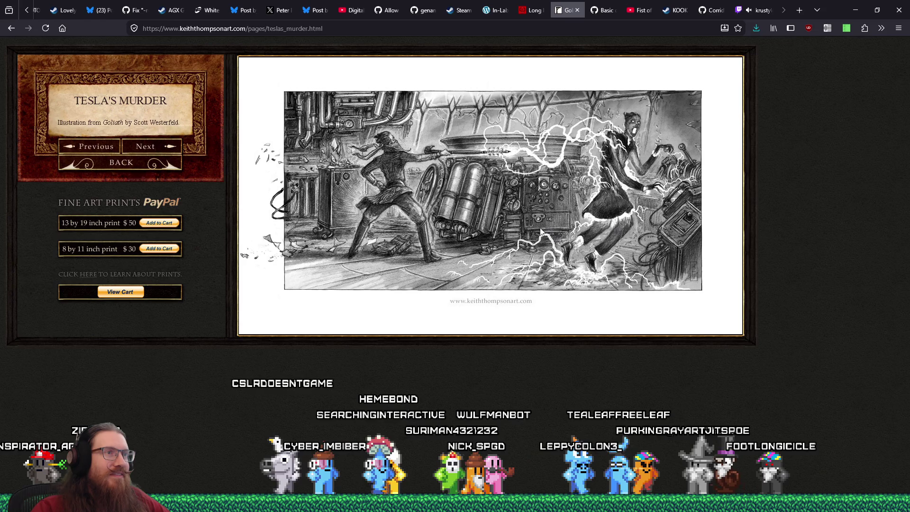
key(Return)
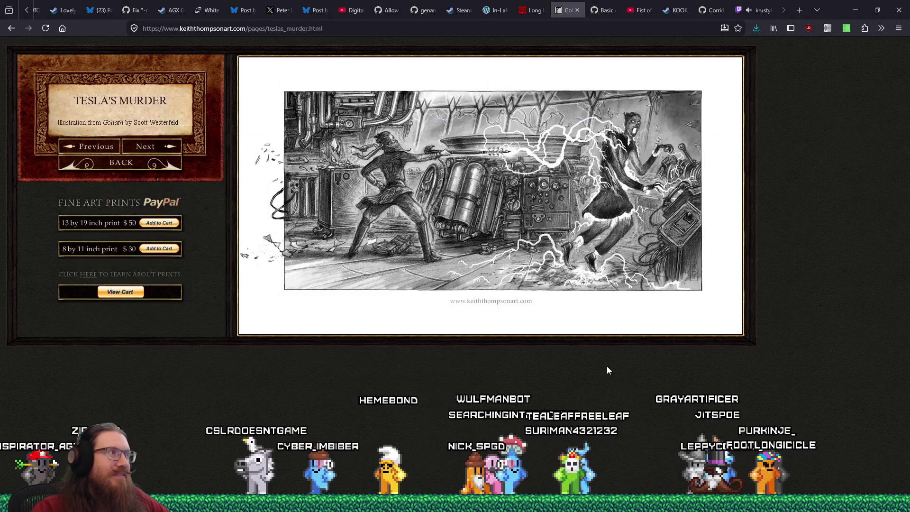
Step: Step back to the Tesla Tower illustration and save it into the props folder
click(90, 148)
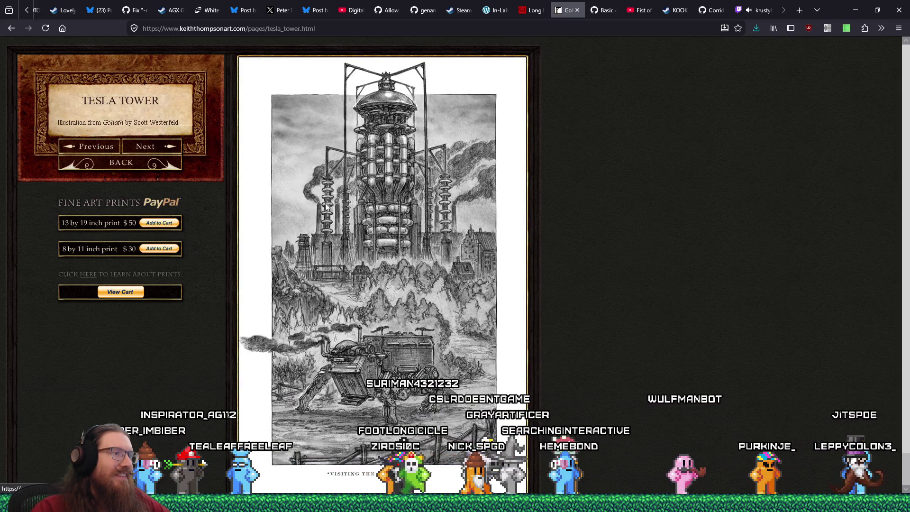
right_click(404, 203)
click(426, 227)
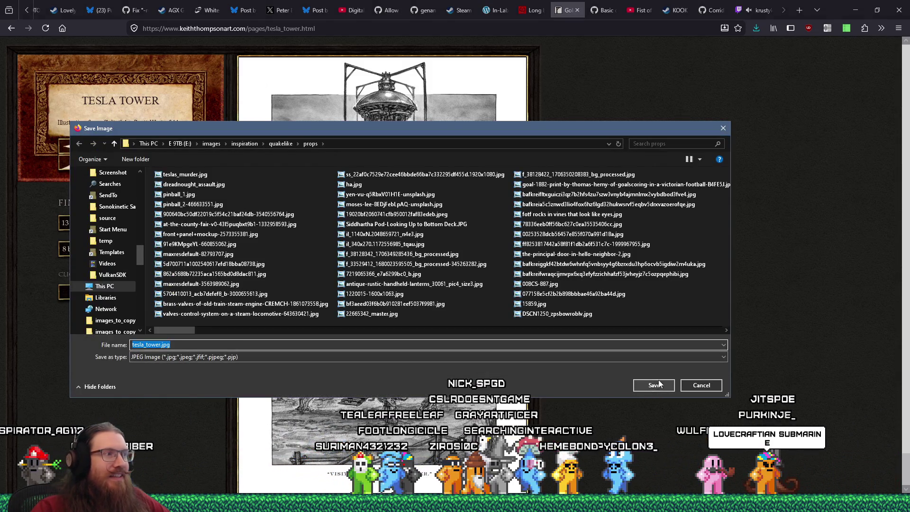
click(651, 386)
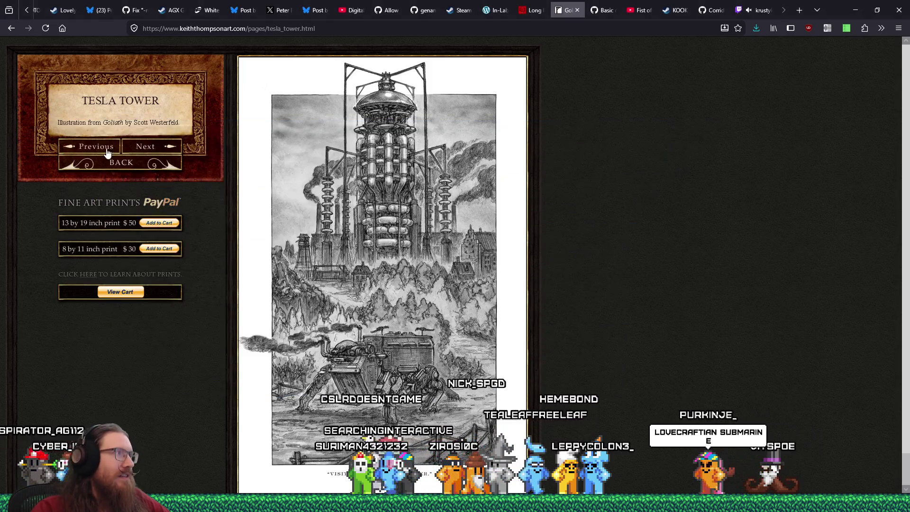
Step: Return to the gallery and open the Vehicles concept art category, scrolling through it
click(108, 148)
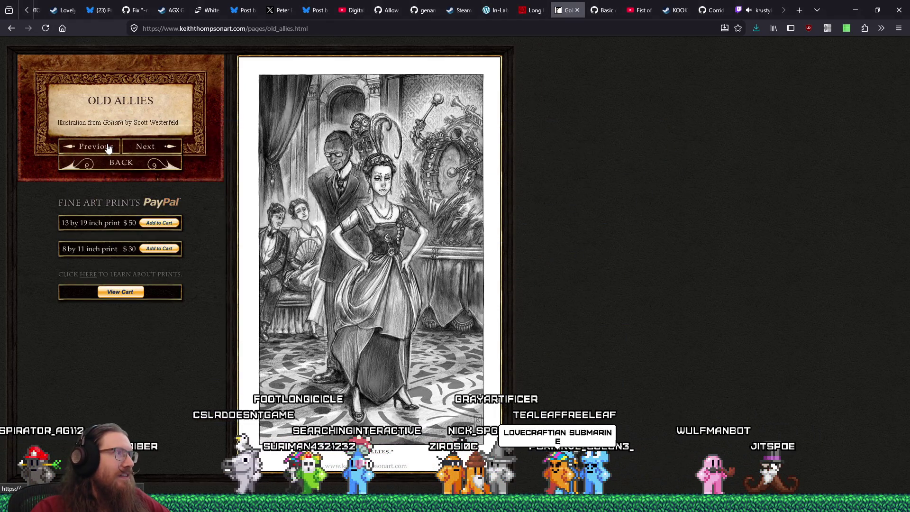
click(109, 164)
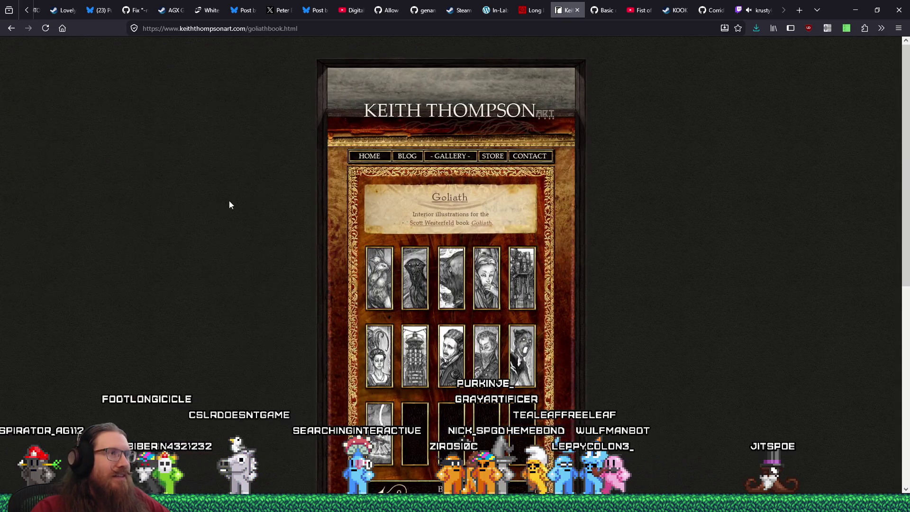
click(452, 160)
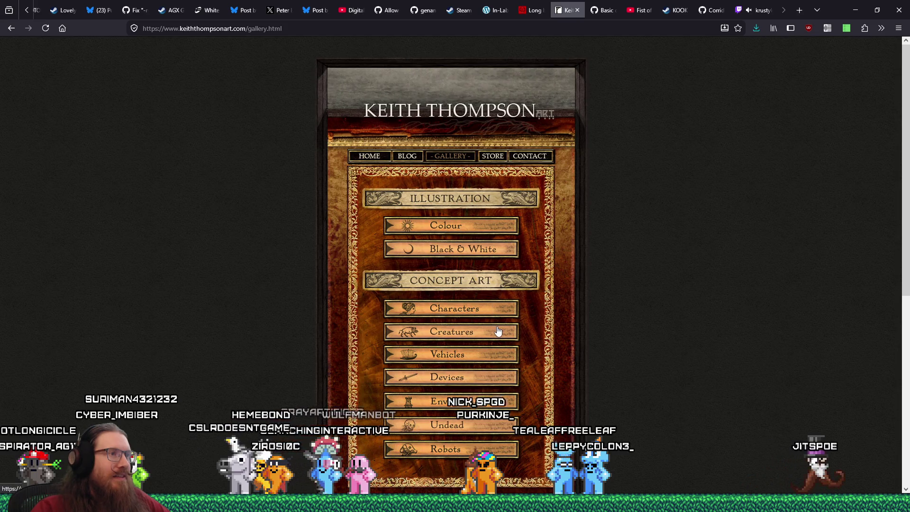
click(481, 357)
scroll(492, 356, down, 3)
scroll(499, 362, down, 3)
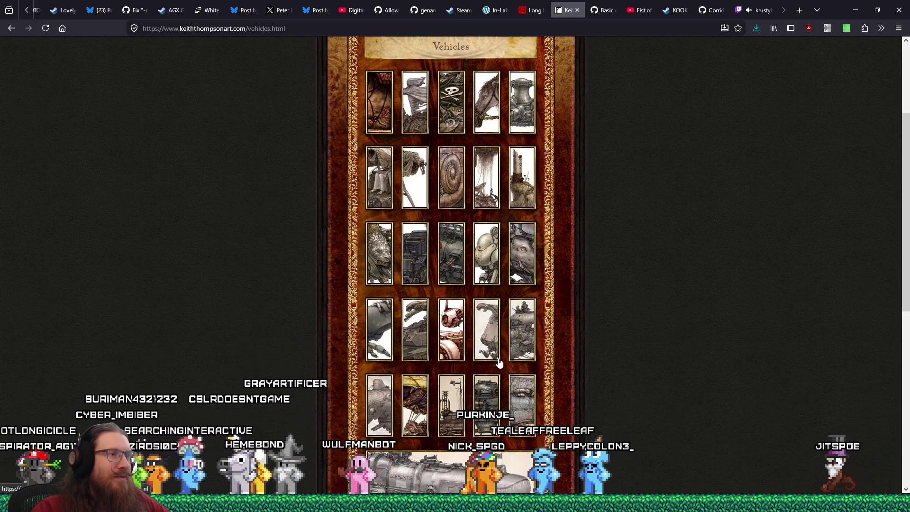